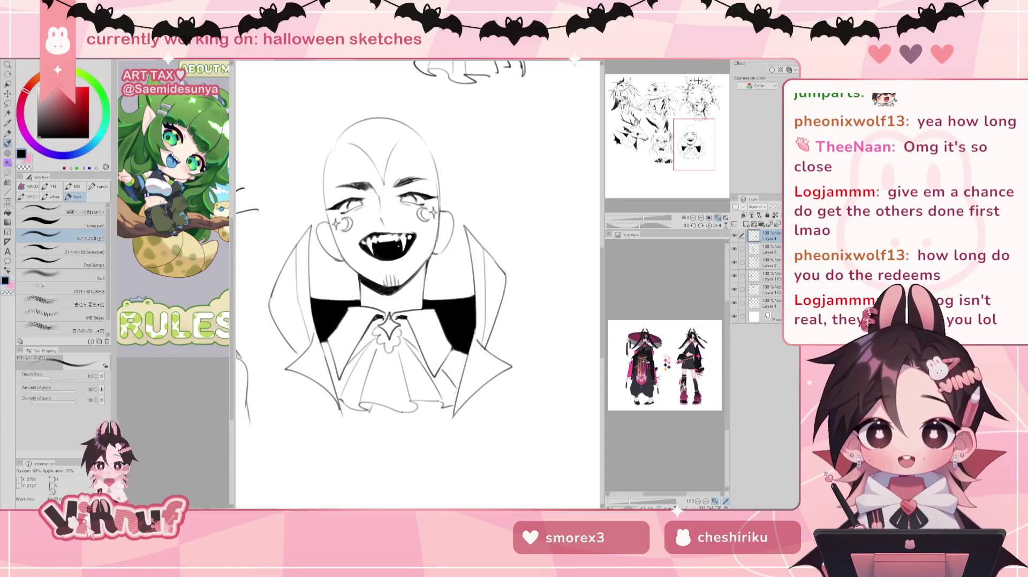
Step: Sketch a trial sparkle star above the vampire's head, undo it, and pick the lasso
{"action": "left_click_drag", "start_coordinate": [417, 284], "coordinate": [423, 289]}
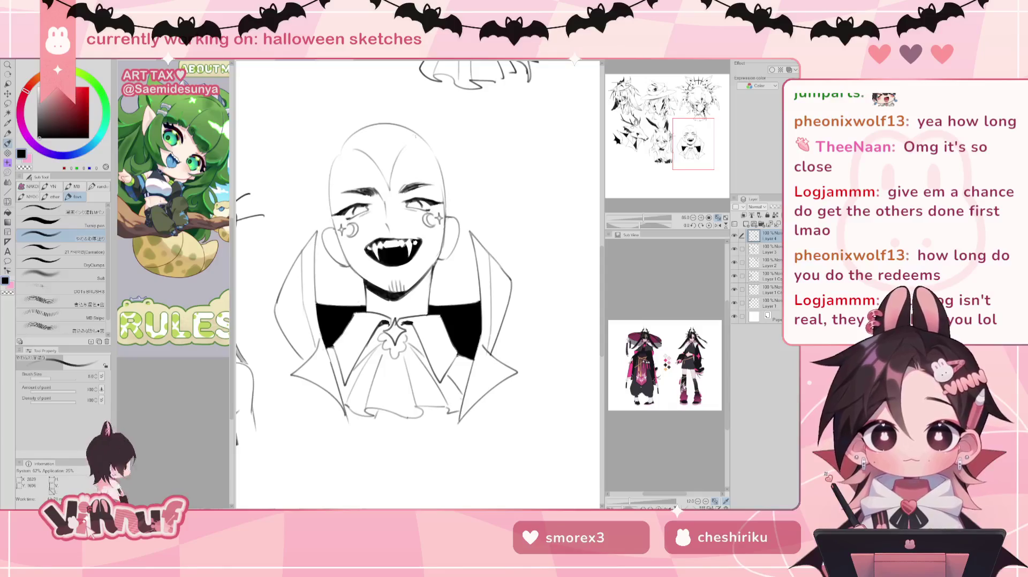
{"action": "left_click_drag", "start_coordinate": [423, 104], "coordinate": [426, 129]}
{"action": "key", "text": "ctrl+z"}
{"action": "mouse_move", "coordinate": [426, 131]}
{"action": "left_mouse_down"}
{"action": "mouse_move", "coordinate": [437, 132]}
{"action": "mouse_move", "coordinate": [425, 159]}
{"action": "left_mouse_up"}
{"action": "left_click_drag", "start_coordinate": [425, 131], "coordinate": [413, 131]}
{"action": "key", "text": "ctrl+z"}
{"action": "key", "text": "ctrl+z"}
{"action": "key", "text": "ctrl+z"}
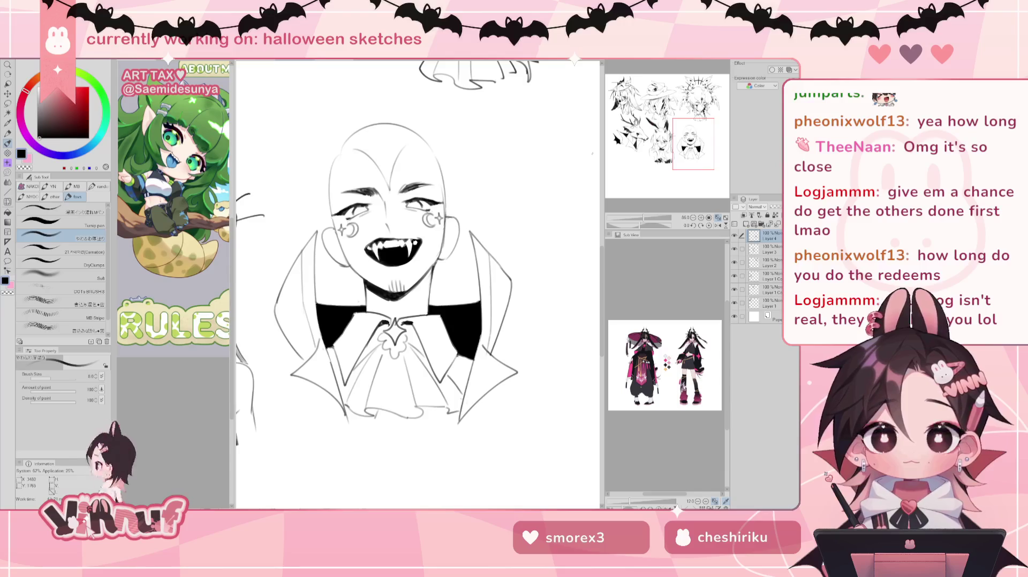
{"action": "key", "text": "m"}
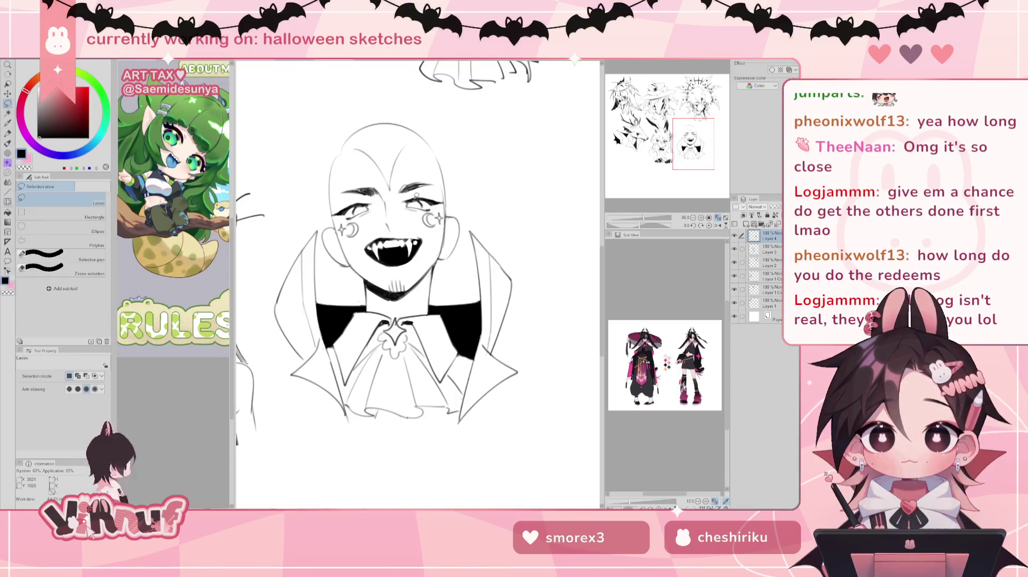
Step: Lasso the vampire's fanged mouth, liquify it wider, deselect, and recentre the view
{"action": "mouse_move", "coordinate": [424, 260]}
{"action": "left_mouse_down"}
{"action": "mouse_move", "coordinate": [397, 231]}
{"action": "mouse_move", "coordinate": [370, 270]}
{"action": "left_mouse_up"}
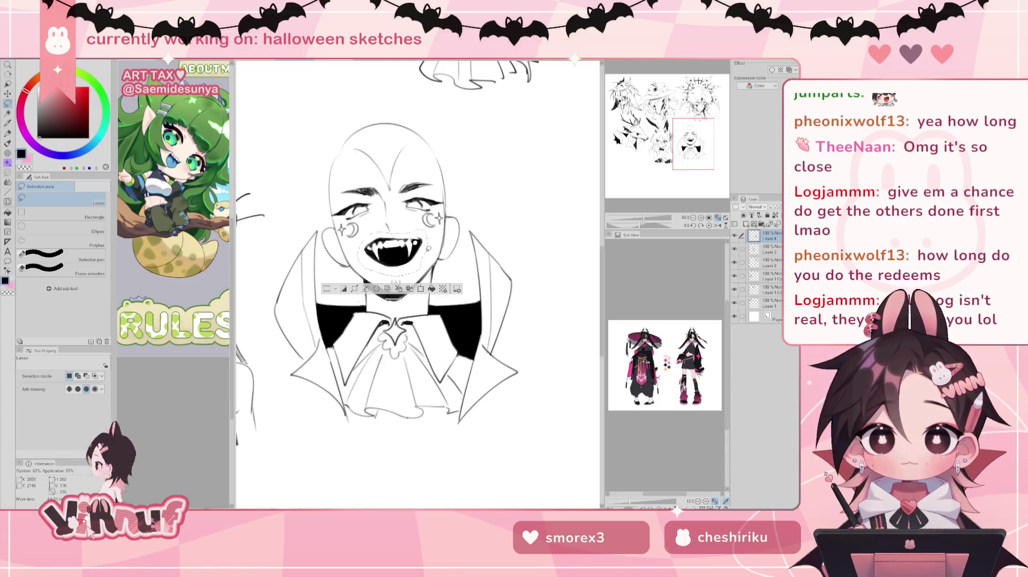
{"action": "key", "text": "j"}
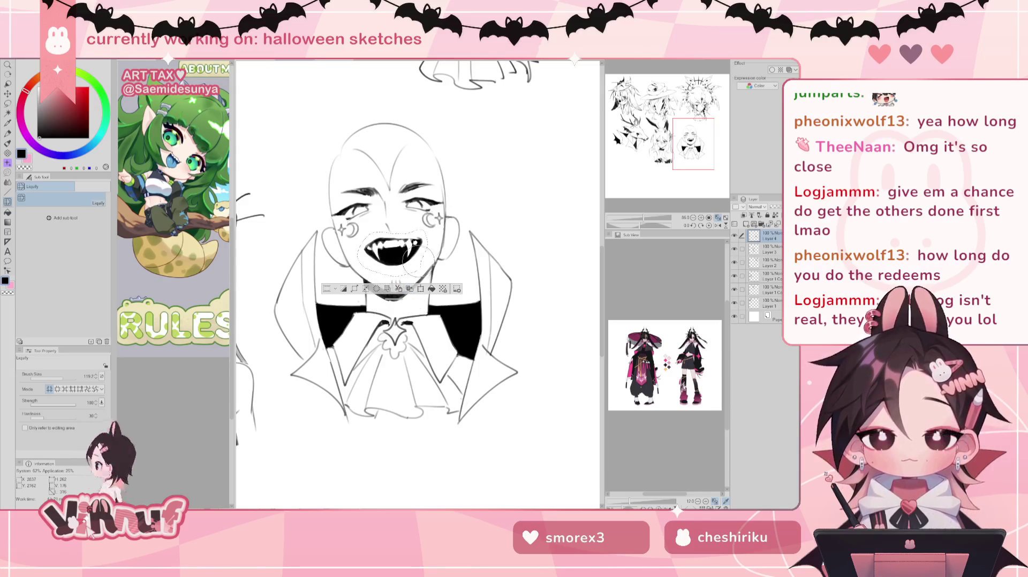
{"action": "key", "text": "ctrl+d"}
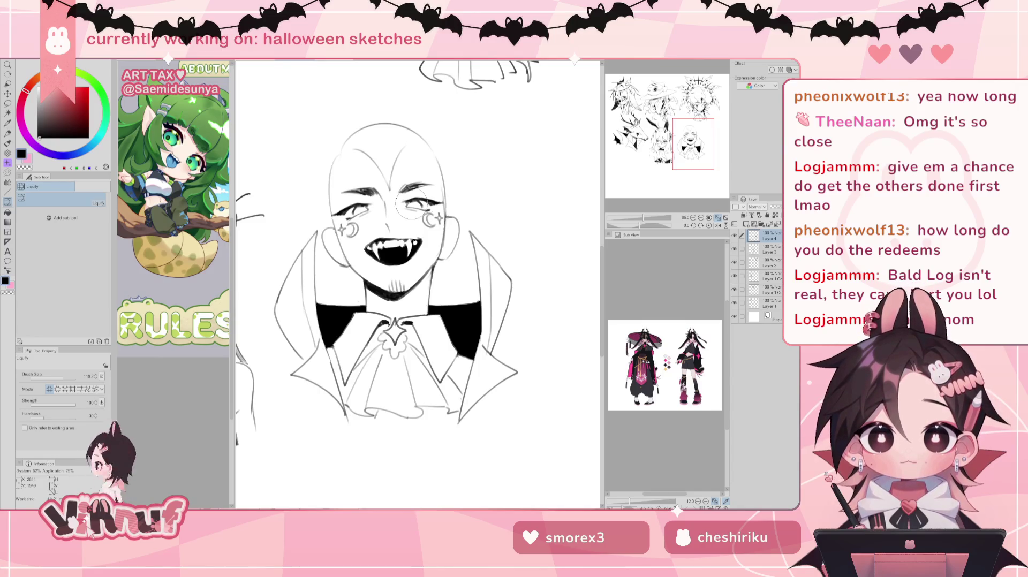
{"action": "left_click_drag", "start_coordinate": [412, 205], "coordinate": [399, 200]}
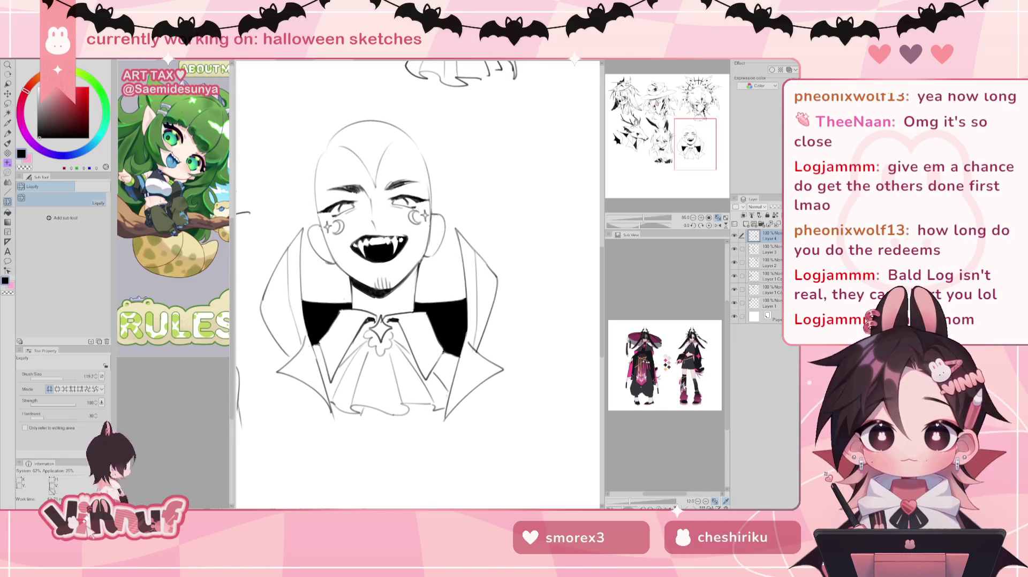
{"action": "key", "text": "b"}
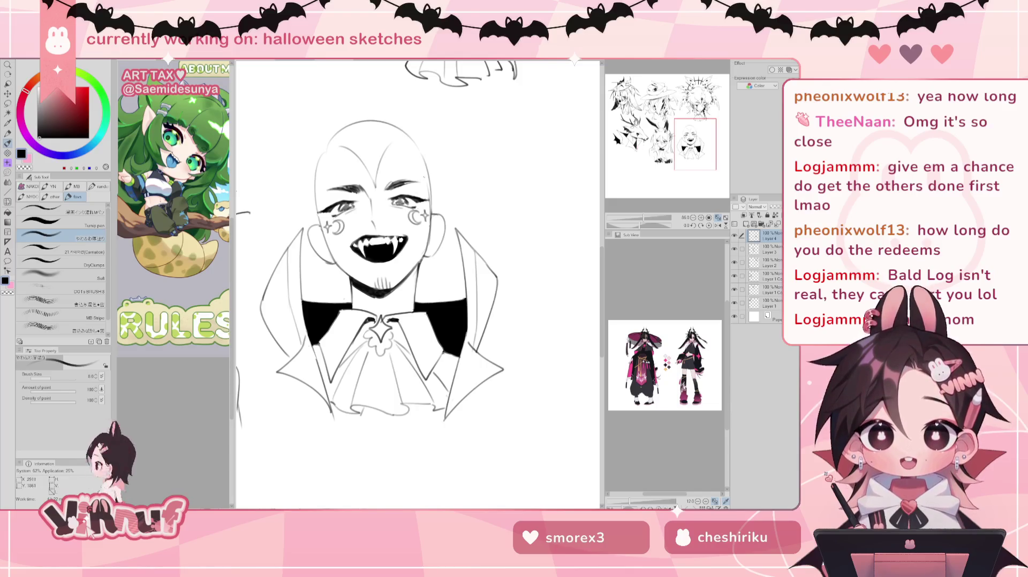
{"action": "scroll", "coordinate": [417, 284], "scroll_direction": "down", "scroll_amount": 5}
{"action": "scroll", "coordinate": [418, 283], "scroll_direction": "up", "scroll_amount": 5}
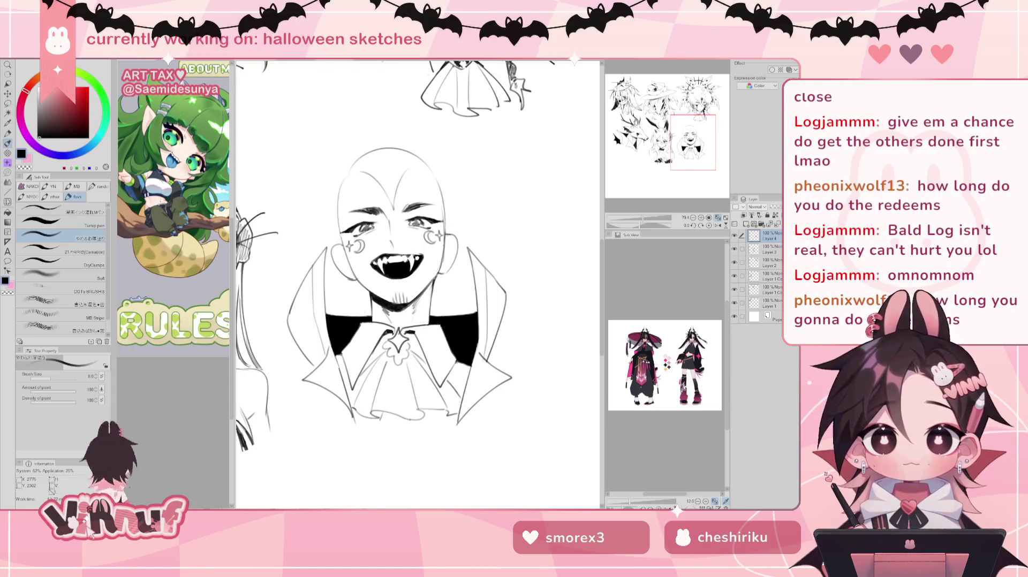
{"action": "scroll", "coordinate": [418, 283], "scroll_direction": "down", "scroll_amount": 2}
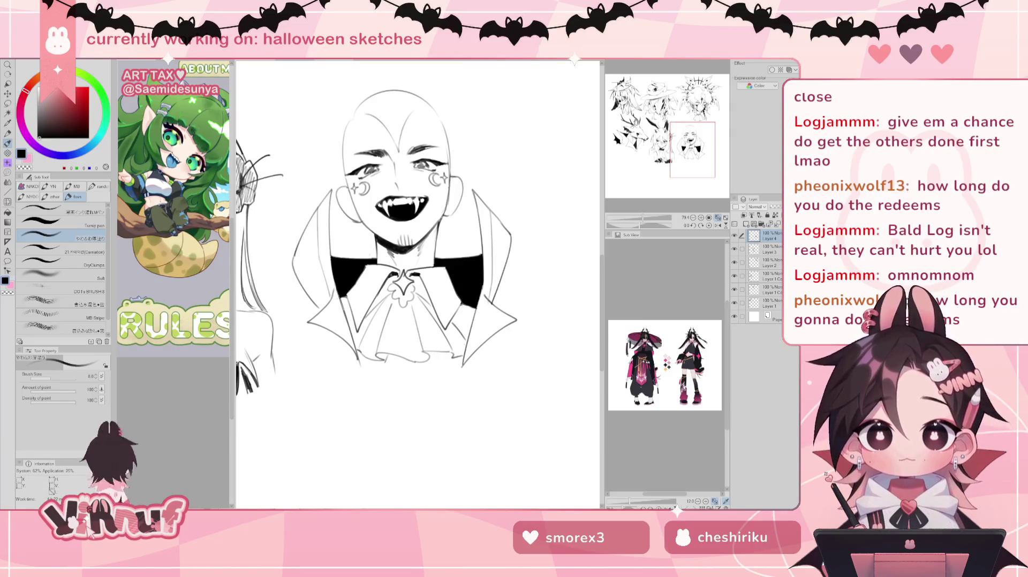
{"action": "scroll", "coordinate": [411, 357], "scroll_direction": "up", "scroll_amount": 1}
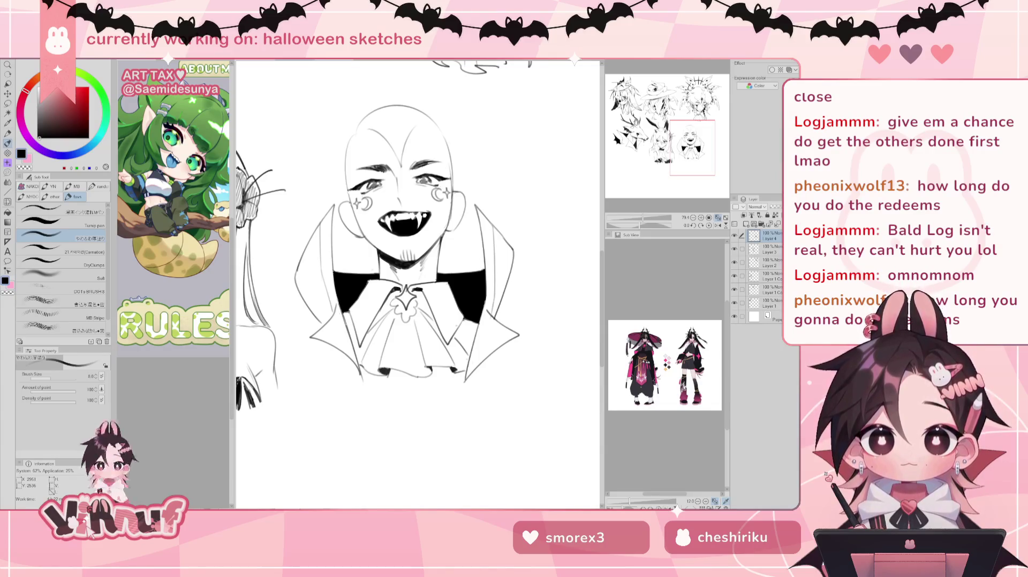
{"action": "left_click_drag", "start_coordinate": [418, 241], "coordinate": [423, 291]}
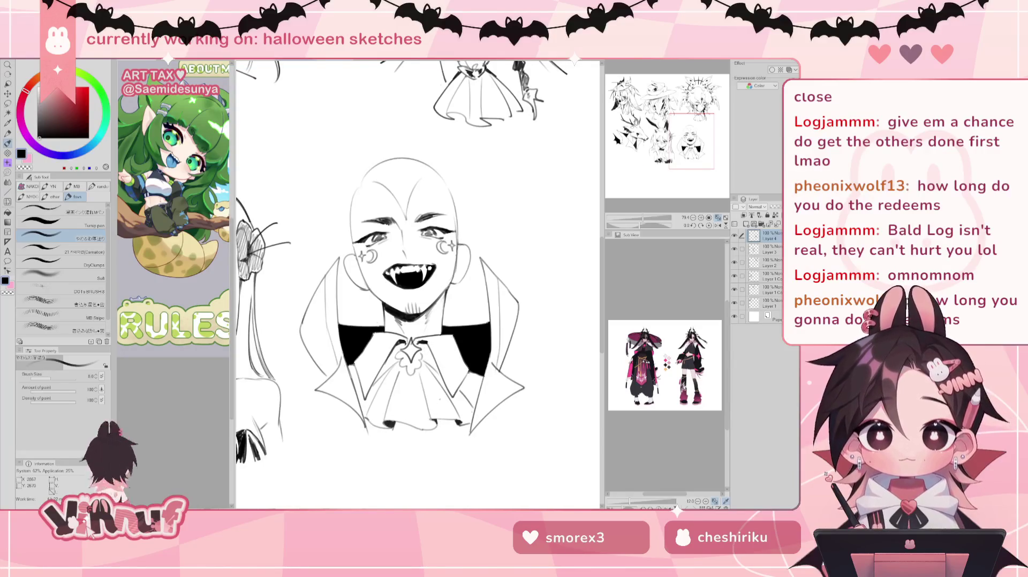
{"action": "left_click_drag", "start_coordinate": [683, 119], "coordinate": [685, 117]}
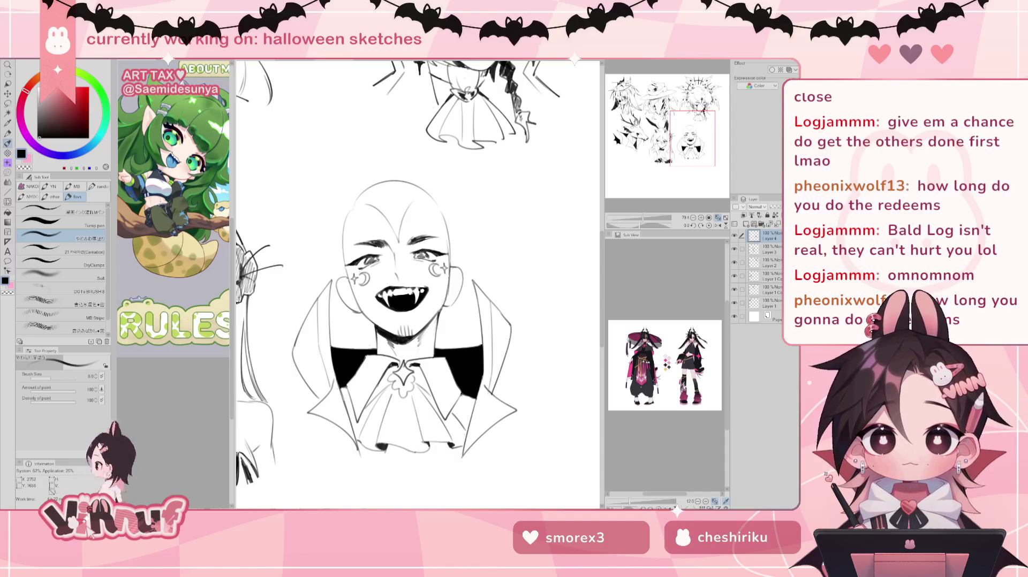
{"action": "key", "text": "j"}
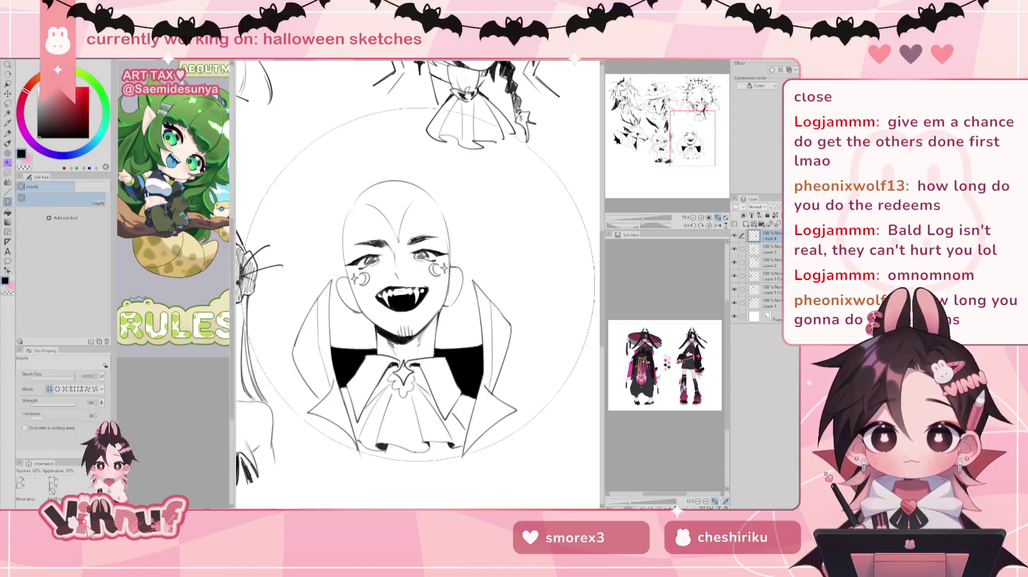
{"action": "scroll", "coordinate": [429, 110], "scroll_direction": "up", "scroll_amount": 1}
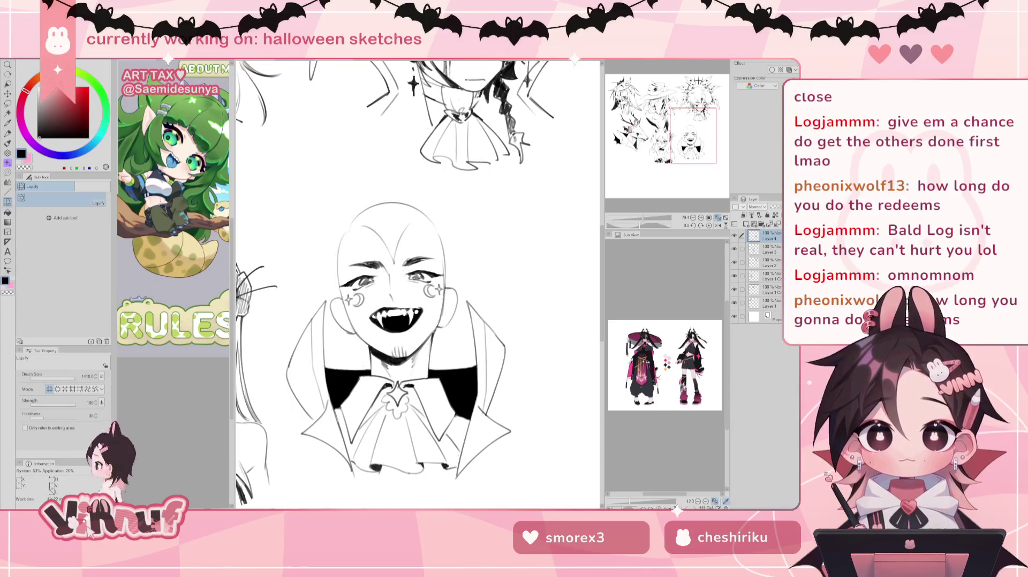
{"action": "key", "text": "b"}
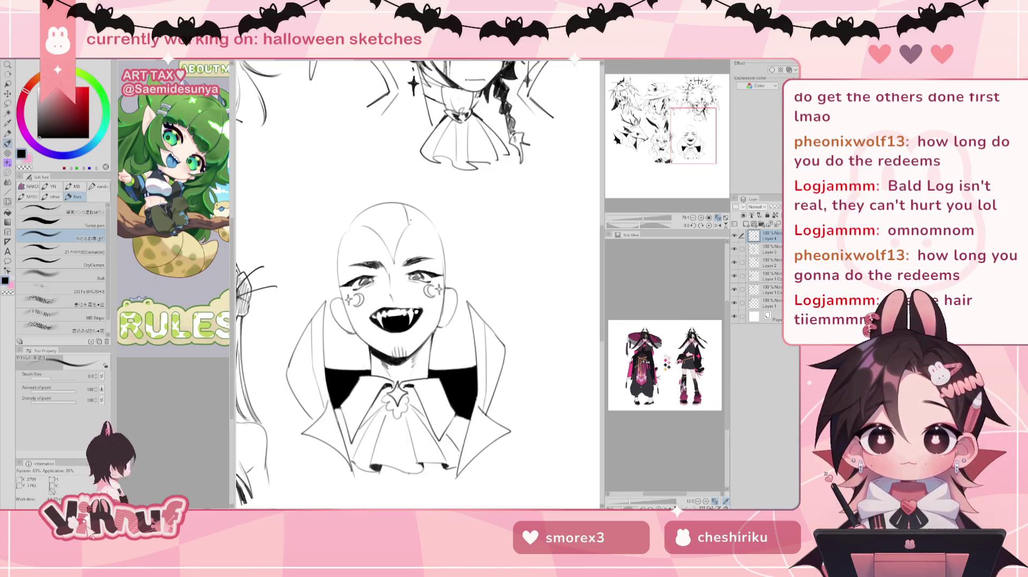
{"action": "left_click_drag", "start_coordinate": [407, 215], "coordinate": [414, 224]}
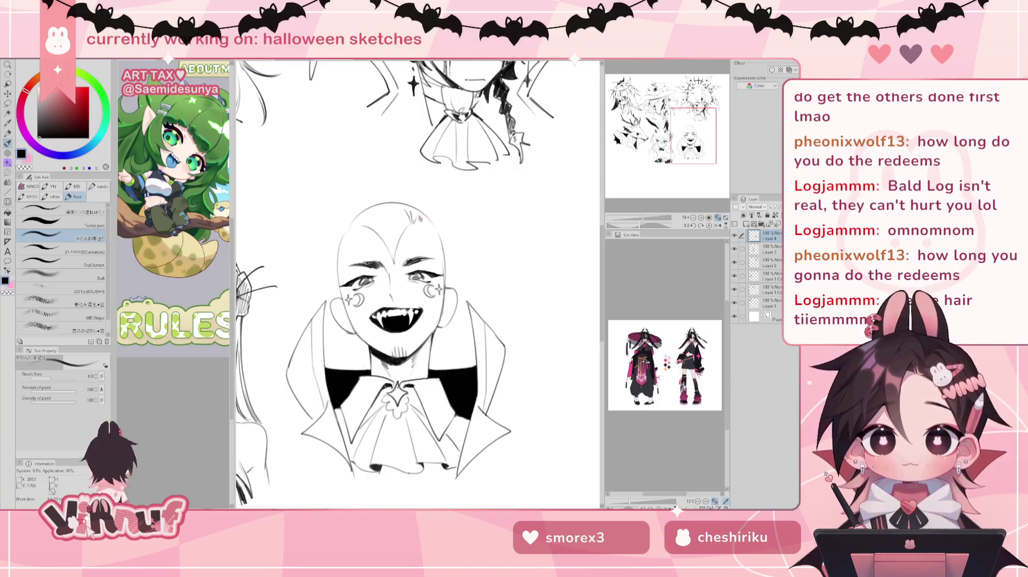
Step: Sketch trial arched hair strokes and a small curl over the bald head
{"action": "key", "text": "ctrl+z"}
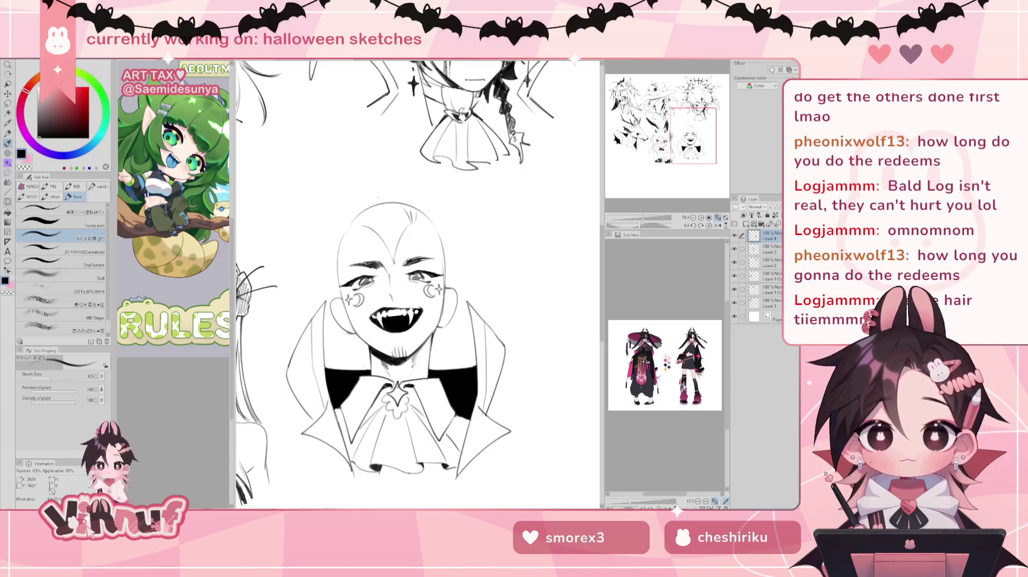
{"action": "mouse_move", "coordinate": [393, 191]}
{"action": "left_mouse_down"}
{"action": "mouse_move", "coordinate": [395, 215]}
{"action": "mouse_move", "coordinate": [415, 199]}
{"action": "left_mouse_up"}
{"action": "key", "text": "ctrl+z"}
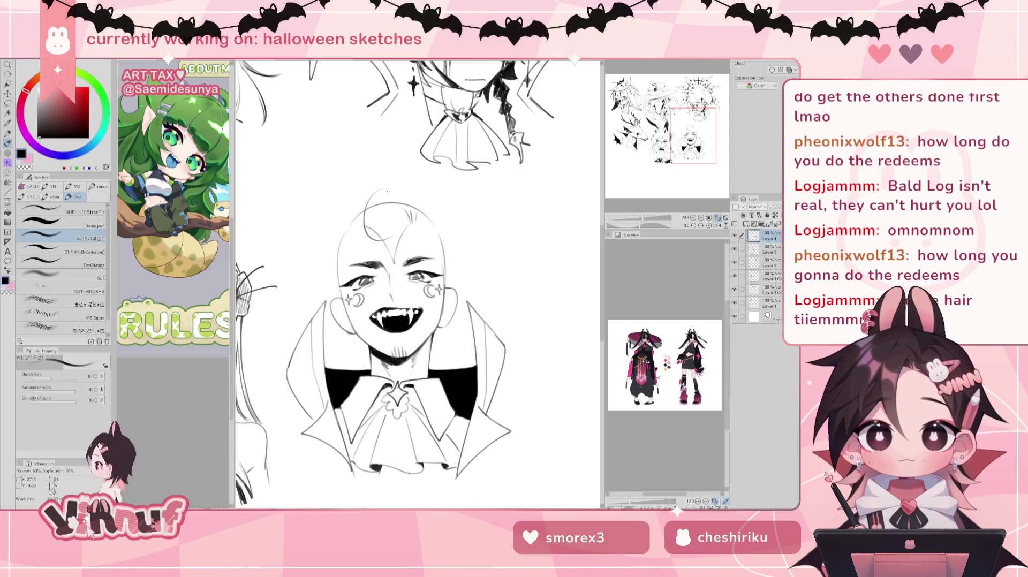
{"action": "left_click_drag", "start_coordinate": [389, 182], "coordinate": [413, 204]}
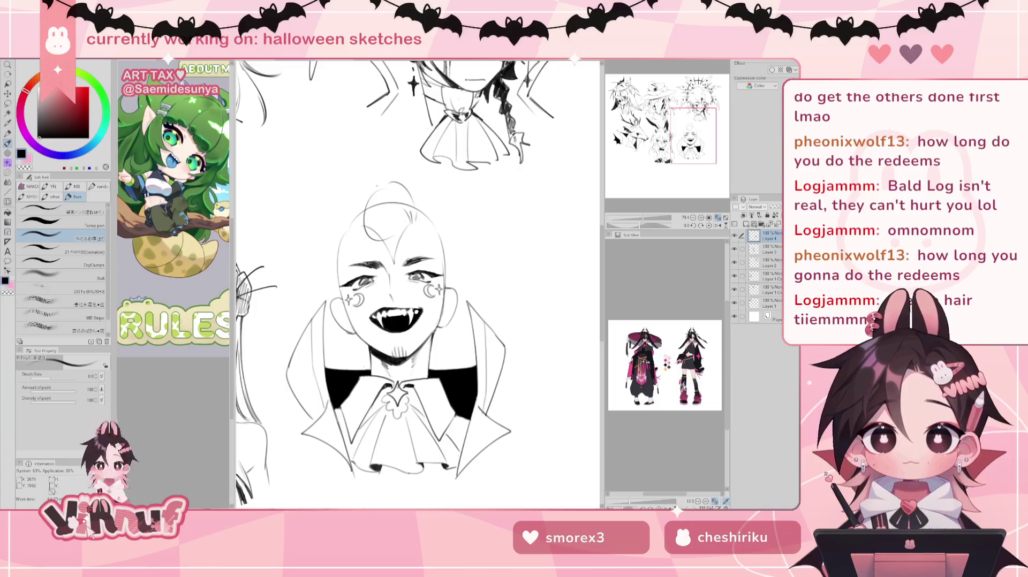
{"action": "mouse_move", "coordinate": [381, 204]}
{"action": "left_mouse_down"}
{"action": "mouse_move", "coordinate": [369, 214]}
{"action": "mouse_move", "coordinate": [390, 220]}
{"action": "left_mouse_up"}
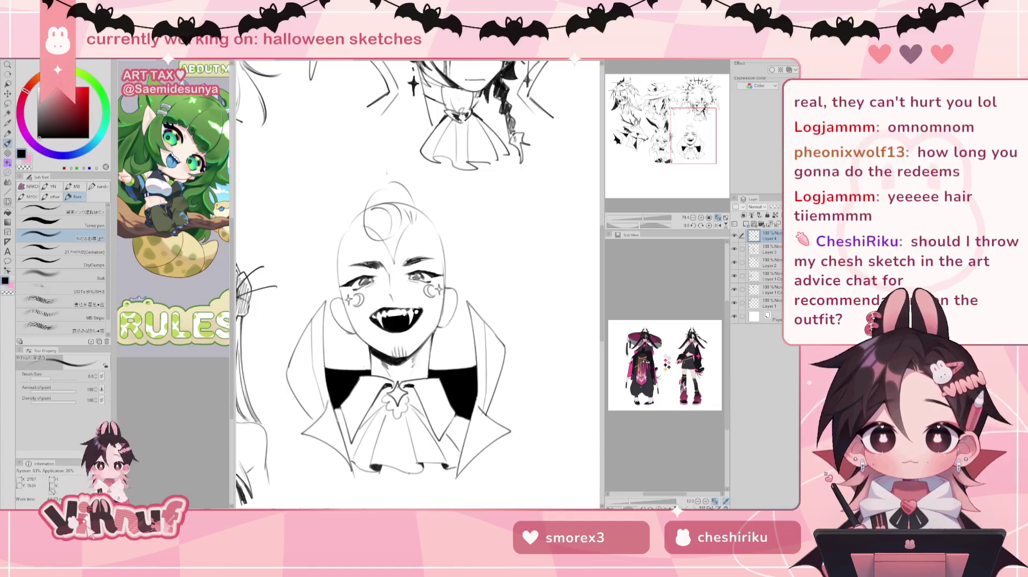
Step: Erase the trial curls from the head top and add a new raster layer for hair
{"action": "key", "text": "e"}
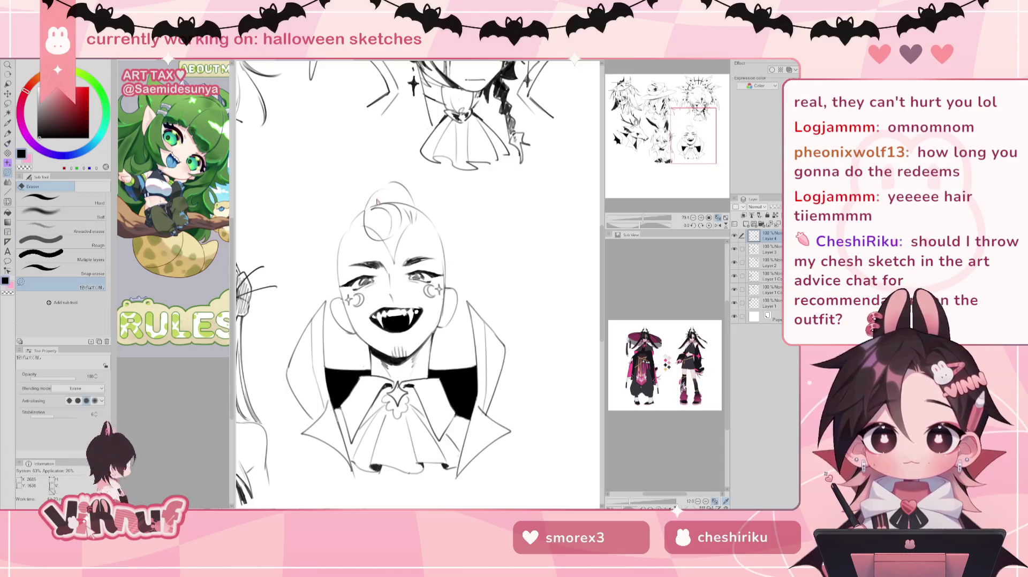
{"action": "mouse_move", "coordinate": [399, 206]}
{"action": "left_mouse_down"}
{"action": "mouse_move", "coordinate": [372, 225]}
{"action": "mouse_move", "coordinate": [401, 179]}
{"action": "left_mouse_up"}
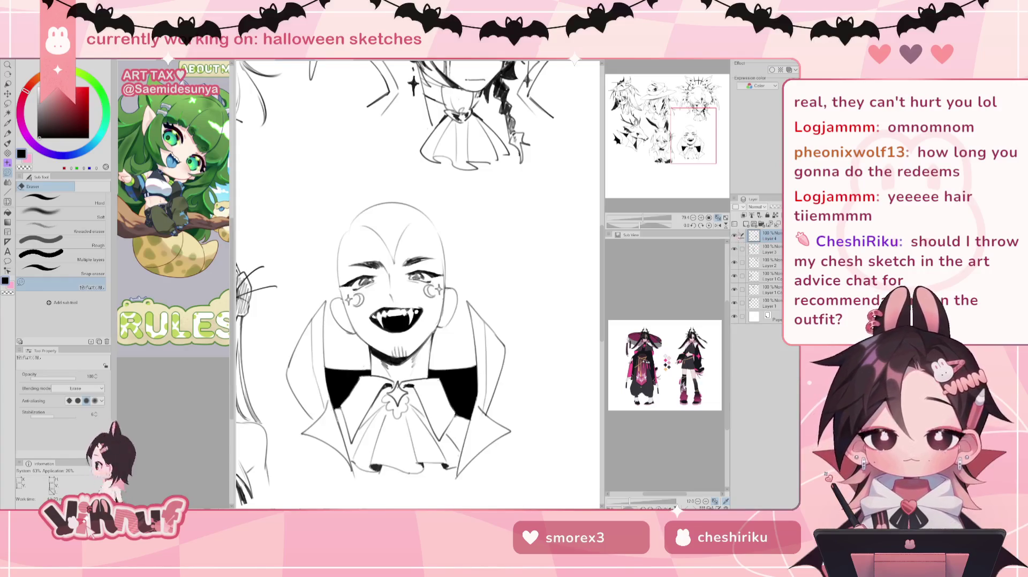
{"action": "left_click", "coordinate": [750, 224]}
{"action": "key", "text": "p"}
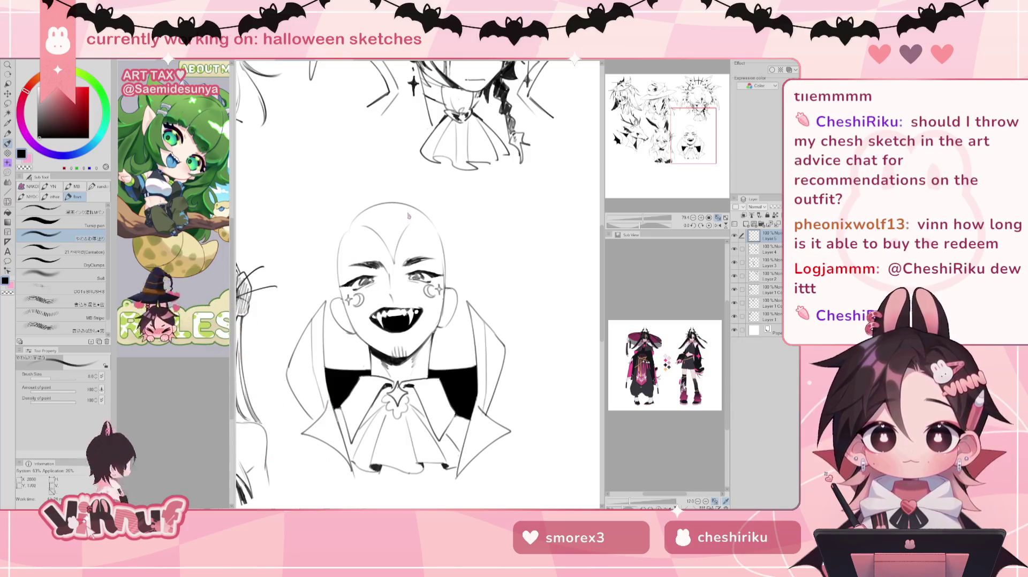
Step: Try several short hair strokes and arcs on the head, undoing each attempt
{"action": "mouse_move", "coordinate": [411, 210]}
{"action": "left_mouse_down"}
{"action": "mouse_move", "coordinate": [416, 221]}
{"action": "mouse_move", "coordinate": [410, 199]}
{"action": "left_mouse_up"}
{"action": "key", "text": "ctrl+z"}
{"action": "left_click_drag", "start_coordinate": [368, 225], "coordinate": [418, 197]}
{"action": "key", "text": "ctrl+z"}
{"action": "mouse_move", "coordinate": [359, 219]}
{"action": "left_mouse_down"}
{"action": "mouse_move", "coordinate": [367, 188]}
{"action": "mouse_move", "coordinate": [394, 198]}
{"action": "mouse_move", "coordinate": [396, 226]}
{"action": "left_mouse_up"}
{"action": "key", "text": "ctrl+z"}
{"action": "key", "text": "ctrl+z"}
{"action": "left_click_drag", "start_coordinate": [391, 188], "coordinate": [386, 214]}
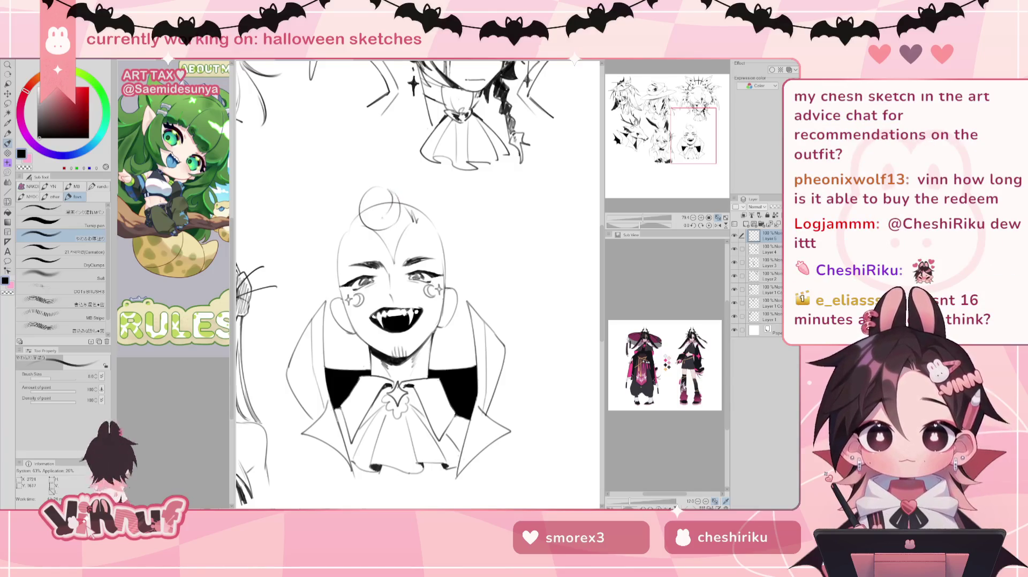
{"action": "key", "text": "ctrl+z"}
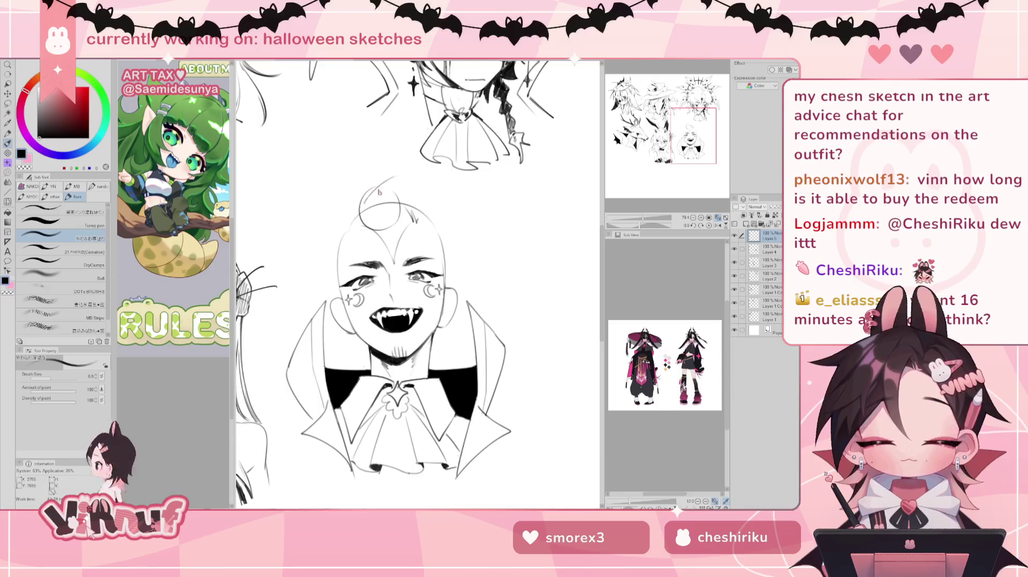
{"action": "mouse_move", "coordinate": [403, 173]}
{"action": "left_mouse_down"}
{"action": "mouse_move", "coordinate": [359, 198]}
{"action": "mouse_move", "coordinate": [410, 177]}
{"action": "left_mouse_up"}
{"action": "key", "text": "ctrl+z"}
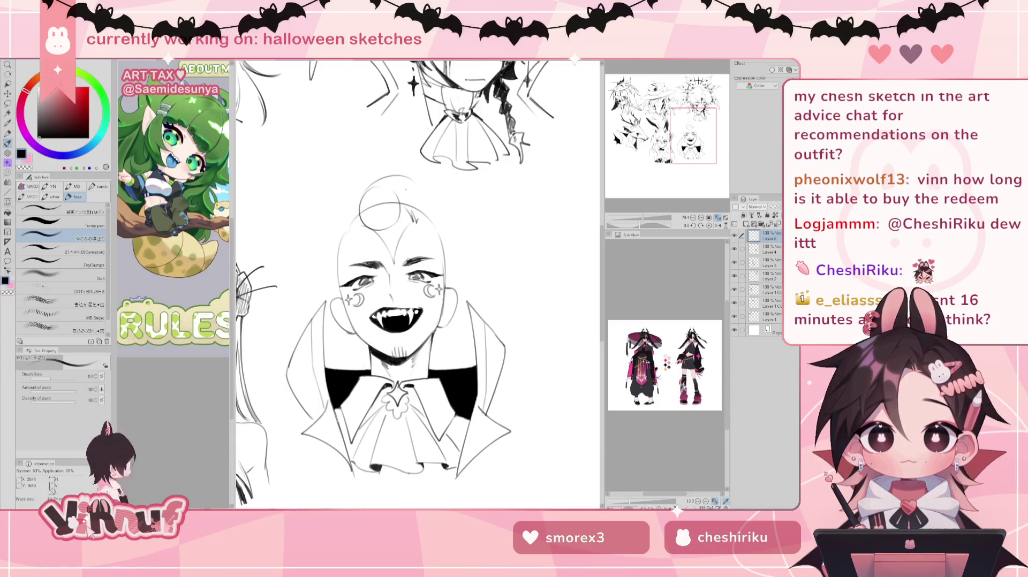
Step: Draw curved hair strands across the head's right and top, plus a curl on the left
{"action": "left_click_drag", "start_coordinate": [406, 177], "coordinate": [415, 220]}
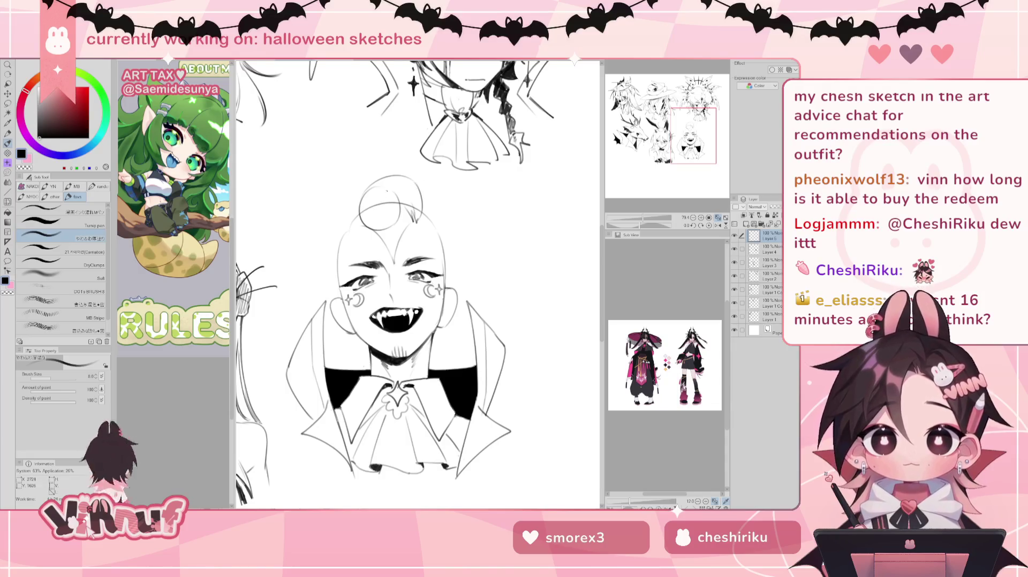
{"action": "mouse_move", "coordinate": [390, 189]}
{"action": "left_mouse_down"}
{"action": "mouse_move", "coordinate": [396, 215]}
{"action": "mouse_move", "coordinate": [379, 208]}
{"action": "mouse_move", "coordinate": [361, 219]}
{"action": "mouse_move", "coordinate": [395, 192]}
{"action": "left_mouse_up"}
{"action": "key", "text": "ctrl+z"}
{"action": "key", "text": "ctrl+z"}
{"action": "key", "text": "ctrl+z"}
{"action": "key", "text": "ctrl+z"}
{"action": "key", "text": "ctrl+z"}
{"action": "left_click_drag", "start_coordinate": [395, 180], "coordinate": [378, 210]}
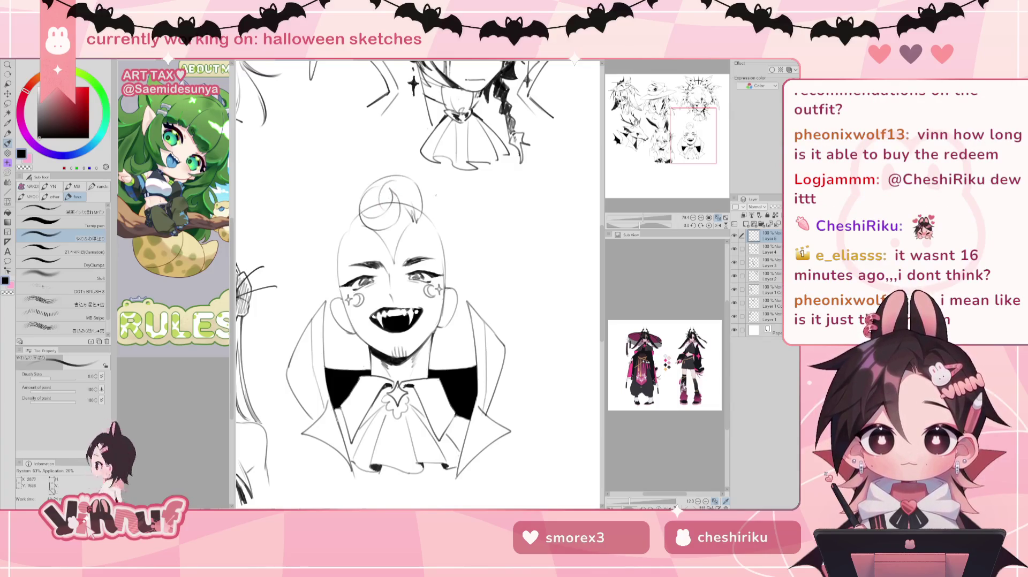
{"action": "left_click_drag", "start_coordinate": [400, 215], "coordinate": [430, 212]}
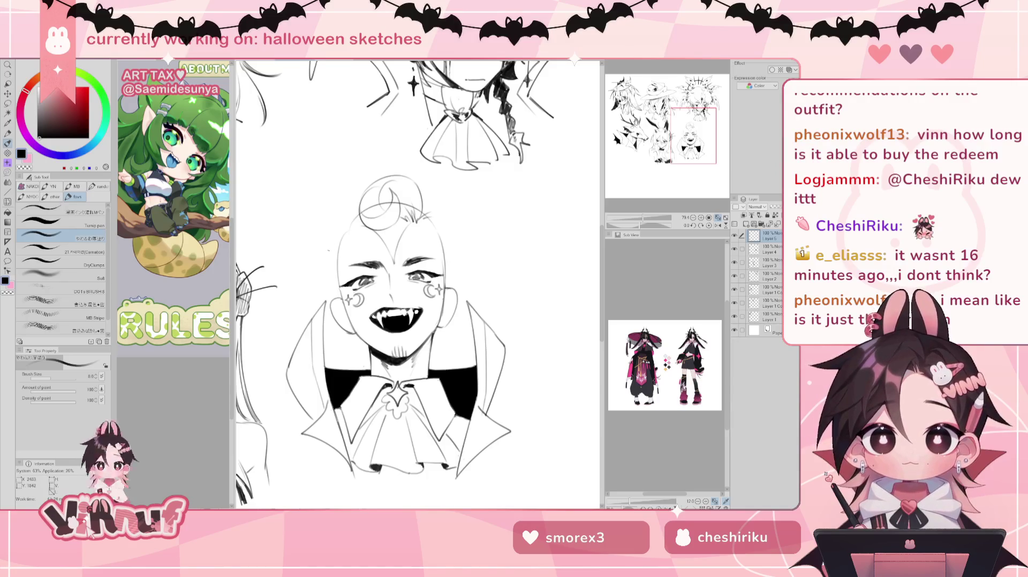
{"action": "mouse_move", "coordinate": [324, 250]}
{"action": "left_mouse_down"}
{"action": "mouse_move", "coordinate": [333, 242]}
{"action": "mouse_move", "coordinate": [345, 261]}
{"action": "left_mouse_up"}
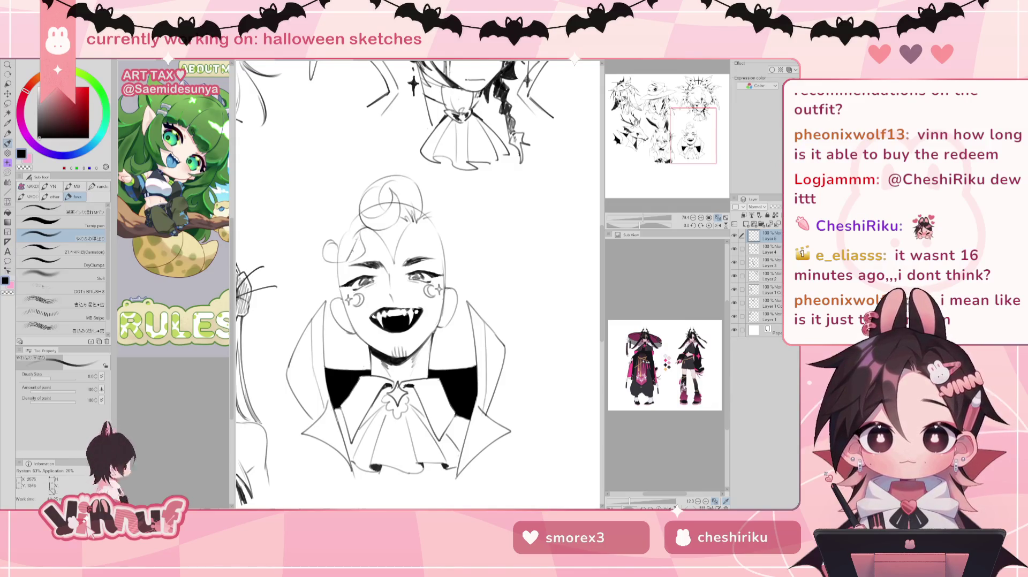
Step: Erase stray lines on the left hair curl and return to the pen
{"action": "key", "text": "e"}
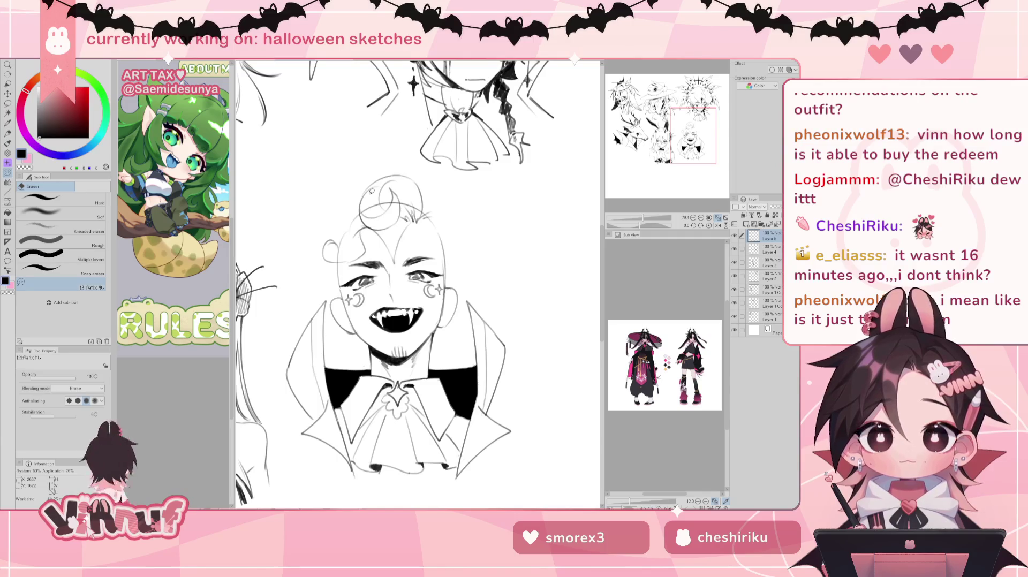
{"action": "key", "text": "b"}
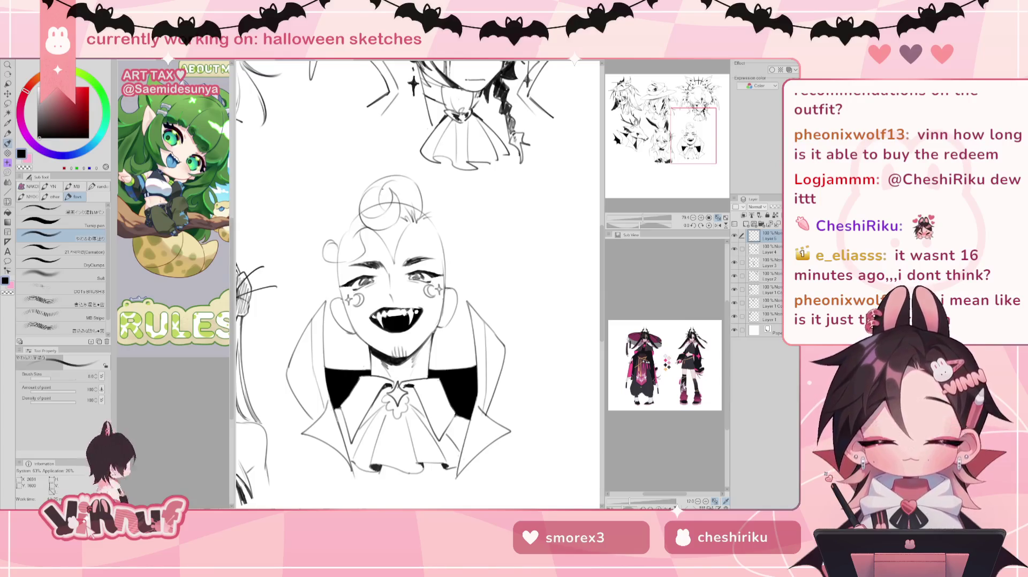
{"action": "key", "text": "e"}
{"action": "mouse_move", "coordinate": [364, 220]}
{"action": "left_mouse_down"}
{"action": "mouse_move", "coordinate": [352, 254]}
{"action": "mouse_move", "coordinate": [364, 268]}
{"action": "mouse_move", "coordinate": [367, 221]}
{"action": "mouse_move", "coordinate": [353, 262]}
{"action": "left_mouse_up"}
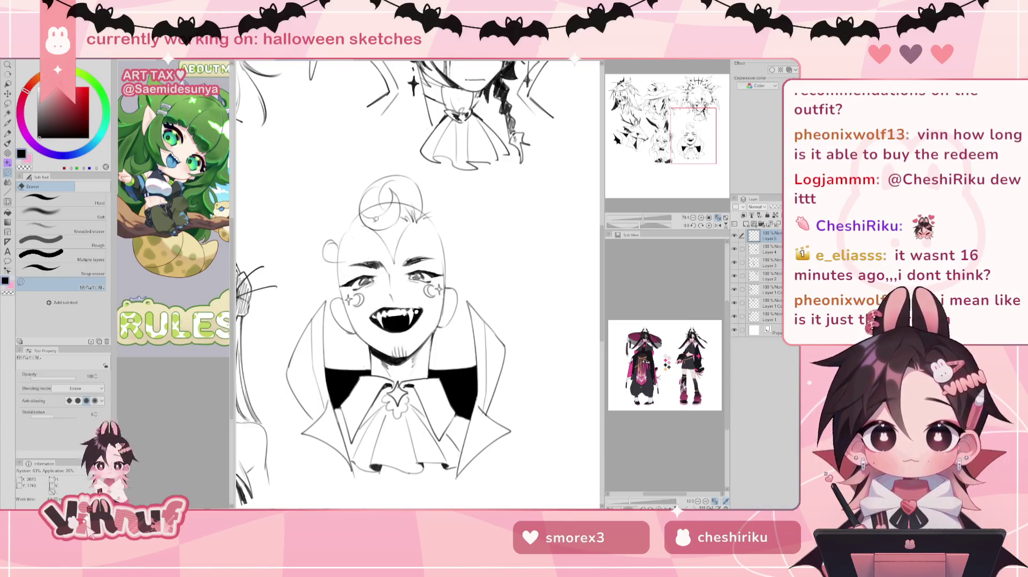
{"action": "key", "text": "p"}
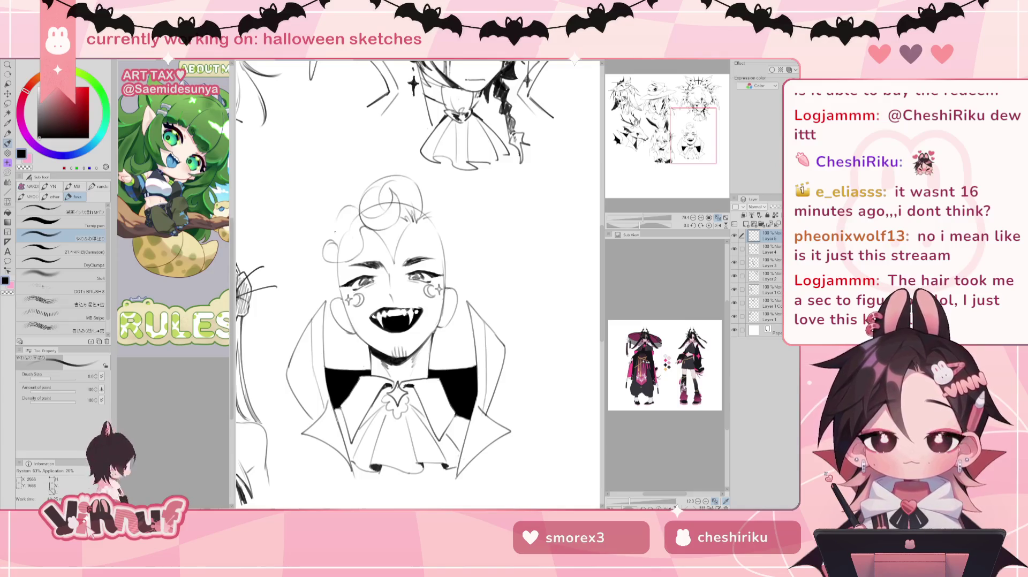
Step: Sketch curls out to the left of the hair and short strands near the left ear
{"action": "left_click_drag", "start_coordinate": [348, 207], "coordinate": [334, 236]}
{"action": "key", "text": "ctrl+z"}
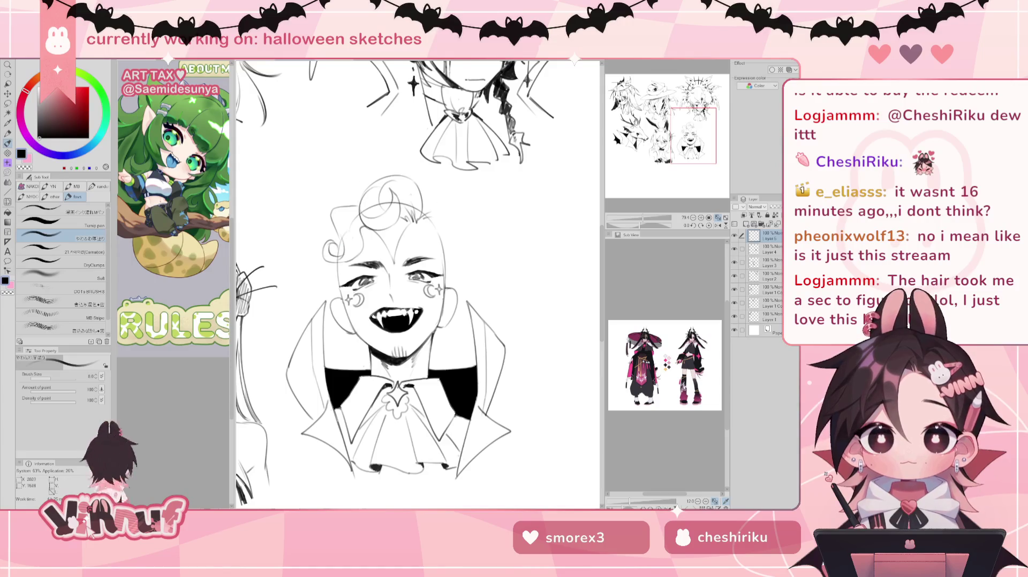
{"action": "left_click_drag", "start_coordinate": [321, 225], "coordinate": [313, 265]}
{"action": "mouse_move", "coordinate": [312, 227]}
{"action": "left_mouse_down"}
{"action": "mouse_move", "coordinate": [327, 275]}
{"action": "mouse_move", "coordinate": [308, 270]}
{"action": "left_mouse_up"}
{"action": "key", "text": "ctrl+z"}
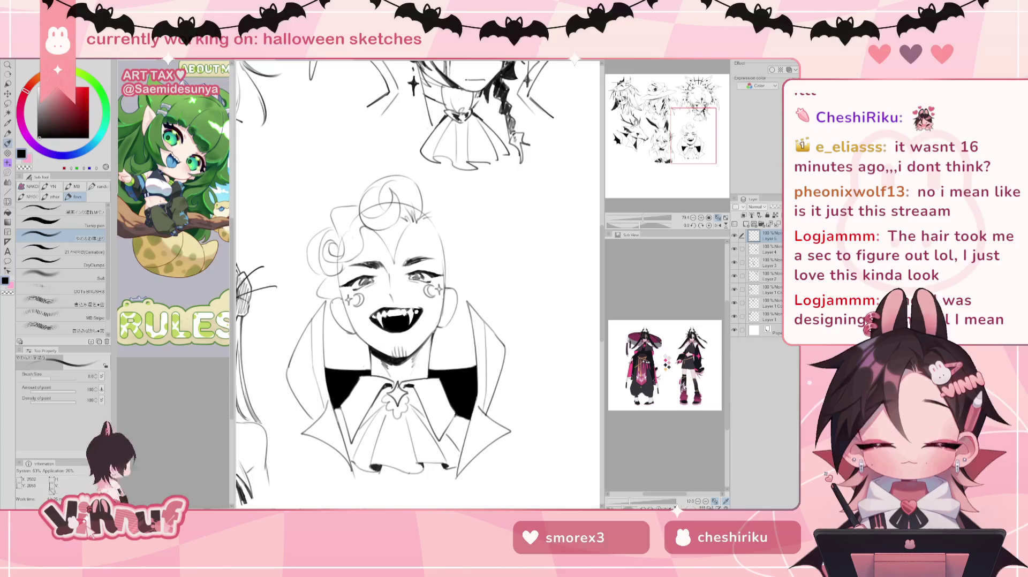
{"action": "left_click_drag", "start_coordinate": [336, 296], "coordinate": [330, 312]}
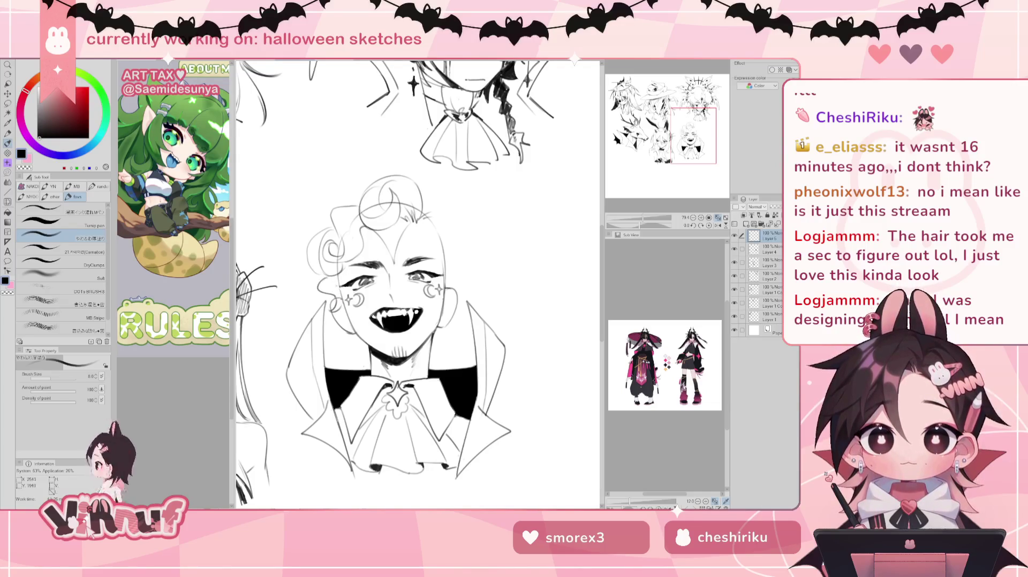
{"action": "mouse_move", "coordinate": [344, 290]}
{"action": "left_mouse_down"}
{"action": "mouse_move", "coordinate": [328, 295]}
{"action": "mouse_move", "coordinate": [339, 308]}
{"action": "mouse_move", "coordinate": [337, 293]}
{"action": "left_mouse_up"}
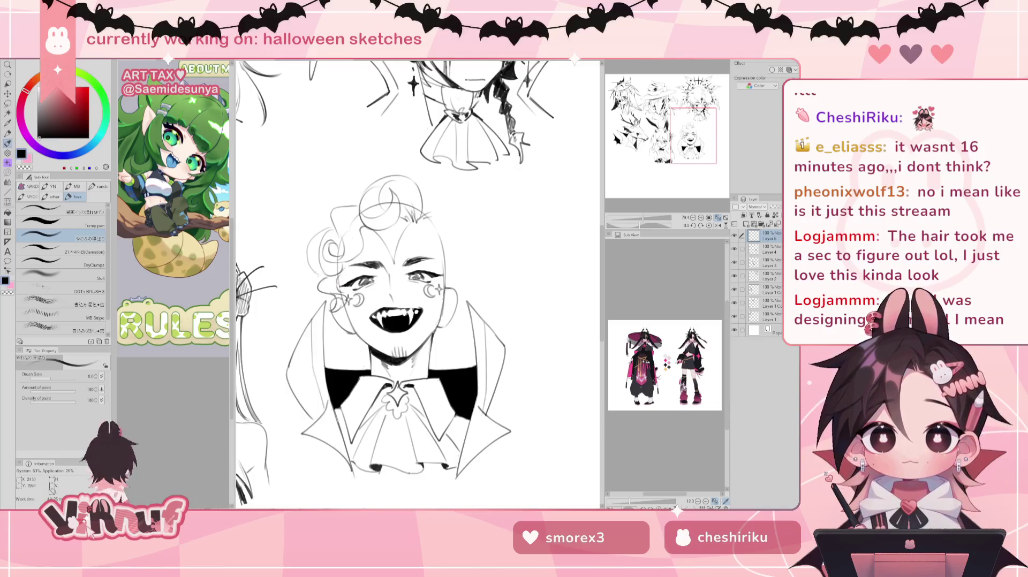
{"action": "mouse_move", "coordinate": [313, 274]}
{"action": "left_mouse_down"}
{"action": "mouse_move", "coordinate": [298, 280]}
{"action": "mouse_move", "coordinate": [314, 295]}
{"action": "left_mouse_up"}
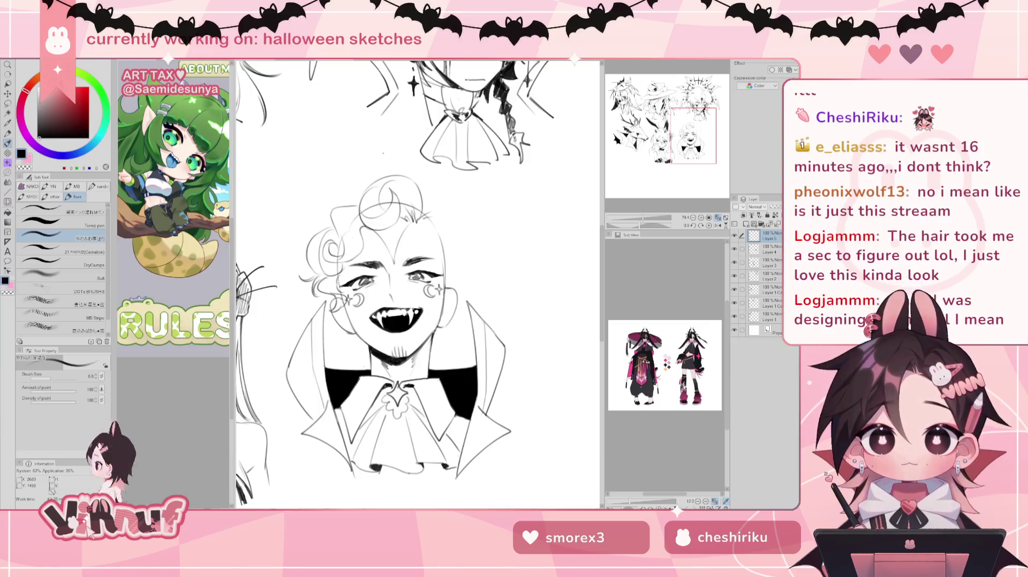
Step: Add curved strands at the upper left and retry extending the hair's left edge
{"action": "left_click_drag", "start_coordinate": [327, 185], "coordinate": [315, 231]}
{"action": "key", "text": "ctrl+z"}
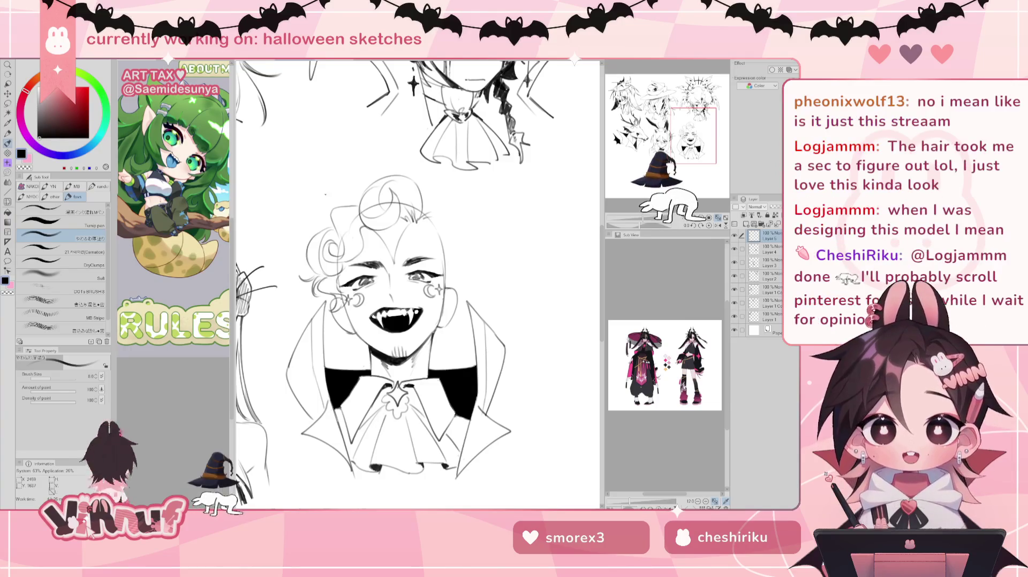
{"action": "mouse_move", "coordinate": [319, 195]}
{"action": "left_mouse_down"}
{"action": "mouse_move", "coordinate": [309, 229]}
{"action": "mouse_move", "coordinate": [321, 210]}
{"action": "left_mouse_up"}
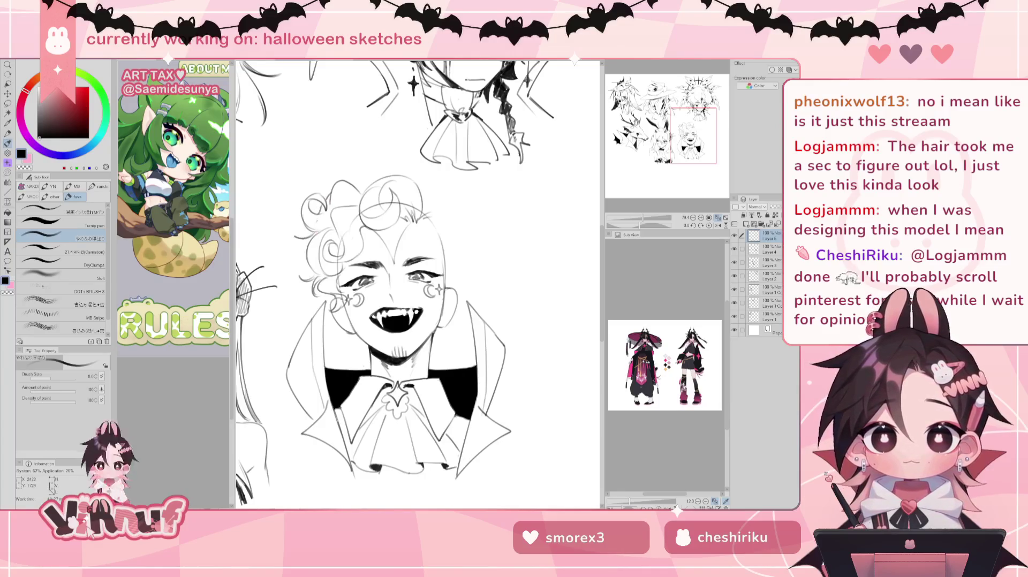
{"action": "left_click_drag", "start_coordinate": [307, 241], "coordinate": [295, 253]}
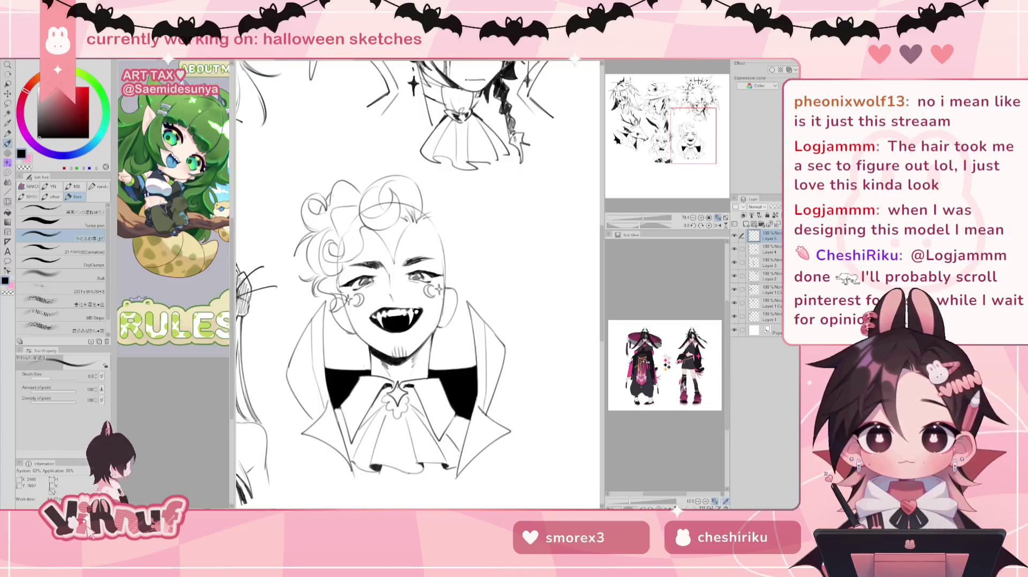
{"action": "key", "text": "ctrl+z"}
{"action": "left_click_drag", "start_coordinate": [301, 235], "coordinate": [298, 260]}
{"action": "key", "text": "ctrl+z"}
{"action": "key", "text": "ctrl+z"}
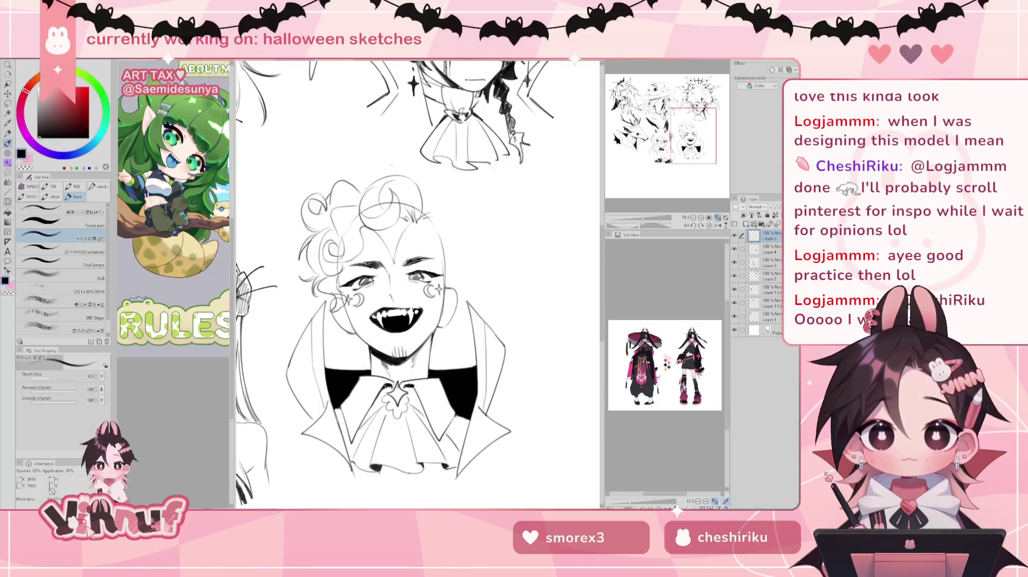
Step: Draw and redraw curl arcs across the top of the vampire's hair
{"action": "left_click_drag", "start_coordinate": [413, 177], "coordinate": [420, 177]}
{"action": "key", "text": "ctrl+z"}
{"action": "key", "text": "ctrl+z"}
{"action": "key", "text": "ctrl+z"}
{"action": "mouse_move", "coordinate": [399, 165]}
{"action": "left_mouse_down"}
{"action": "mouse_move", "coordinate": [400, 136]}
{"action": "mouse_move", "coordinate": [395, 165]}
{"action": "mouse_move", "coordinate": [347, 187]}
{"action": "left_mouse_up"}
{"action": "key", "text": "e"}
{"action": "key", "text": "b"}
{"action": "key", "text": "ctrl+z"}
{"action": "key", "text": "ctrl+z"}
{"action": "key", "text": "ctrl+z"}
{"action": "key", "text": "ctrl+z"}
{"action": "mouse_move", "coordinate": [399, 142]}
{"action": "left_mouse_down"}
{"action": "mouse_move", "coordinate": [399, 165]}
{"action": "mouse_move", "coordinate": [344, 206]}
{"action": "left_mouse_up"}
{"action": "key", "text": "ctrl+z"}
{"action": "key", "text": "ctrl+z"}
{"action": "left_click_drag", "start_coordinate": [360, 171], "coordinate": [344, 205]}
{"action": "key", "text": "ctrl+z"}
{"action": "left_click_drag", "start_coordinate": [396, 167], "coordinate": [352, 182]}
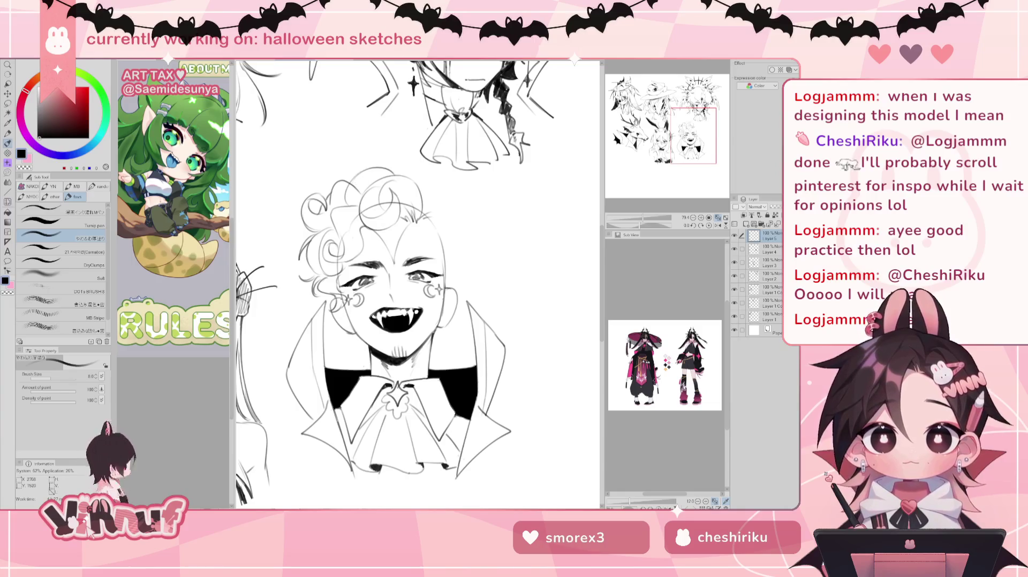
{"action": "key", "text": "e"}
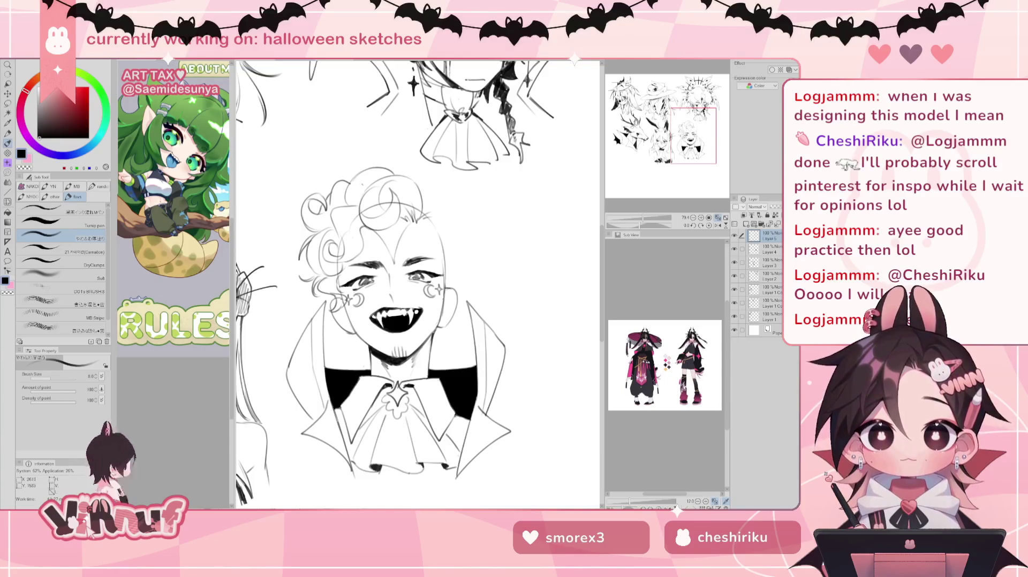
{"action": "mouse_move", "coordinate": [374, 174]}
{"action": "left_mouse_down"}
{"action": "mouse_move", "coordinate": [351, 187]}
{"action": "mouse_move", "coordinate": [401, 156]}
{"action": "mouse_move", "coordinate": [433, 204]}
{"action": "left_mouse_up"}
{"action": "key", "text": "ctrl+z"}
{"action": "key", "text": "ctrl+z"}
{"action": "key", "text": "ctrl+z"}
Step: Sketch curly strands down the head's right side, retrying them several times
{"action": "key", "text": "ctrl+z"}
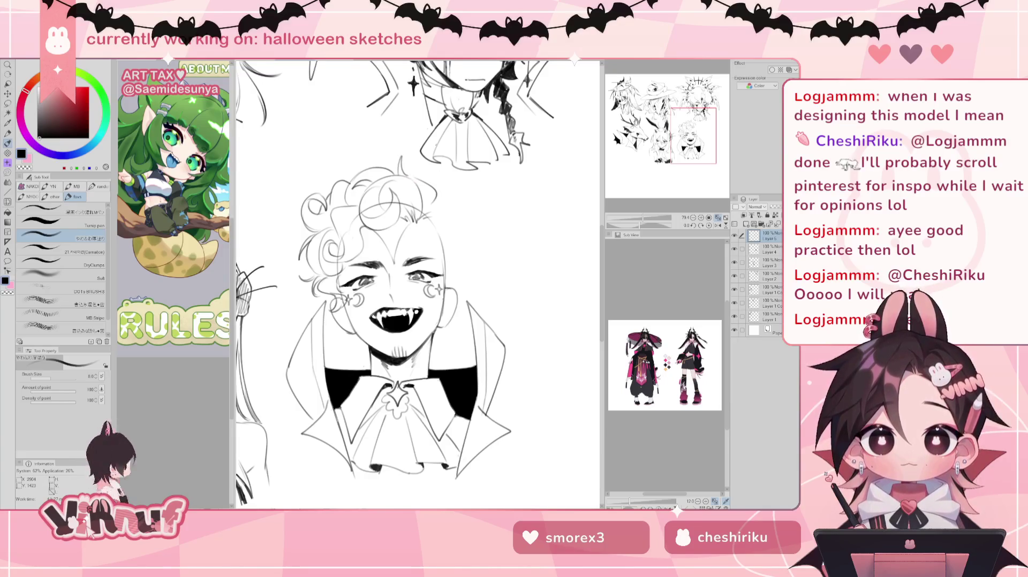
{"action": "mouse_move", "coordinate": [428, 207]}
{"action": "left_mouse_down"}
{"action": "mouse_move", "coordinate": [457, 196]}
{"action": "mouse_move", "coordinate": [426, 263]}
{"action": "mouse_move", "coordinate": [458, 265]}
{"action": "left_mouse_up"}
{"action": "key", "text": "ctrl+z"}
{"action": "key", "text": "ctrl+z"}
{"action": "key", "text": "ctrl+z"}
{"action": "key", "text": "ctrl+z"}
{"action": "key", "text": "ctrl+z"}
{"action": "left_click_drag", "start_coordinate": [442, 231], "coordinate": [453, 263]}
{"action": "key", "text": "ctrl+z"}
{"action": "left_click_drag", "start_coordinate": [431, 227], "coordinate": [447, 254]}
{"action": "left_click_drag", "start_coordinate": [458, 207], "coordinate": [454, 247]}
{"action": "key", "text": "ctrl+z"}
{"action": "key", "text": "ctrl+z"}
{"action": "left_click_drag", "start_coordinate": [459, 206], "coordinate": [453, 242]}
{"action": "key", "text": "ctrl+z"}
{"action": "left_click_drag", "start_coordinate": [459, 205], "coordinate": [452, 241]}
{"action": "key", "text": "ctrl+z"}
{"action": "key", "text": "ctrl+z"}
{"action": "key", "text": "ctrl+z"}
{"action": "left_click_drag", "start_coordinate": [460, 205], "coordinate": [452, 238]}
{"action": "key", "text": "ctrl+z"}
{"action": "key", "text": "ctrl+z"}
{"action": "key", "text": "ctrl+z"}
{"action": "key", "text": "ctrl+z"}
{"action": "key", "text": "ctrl+z"}
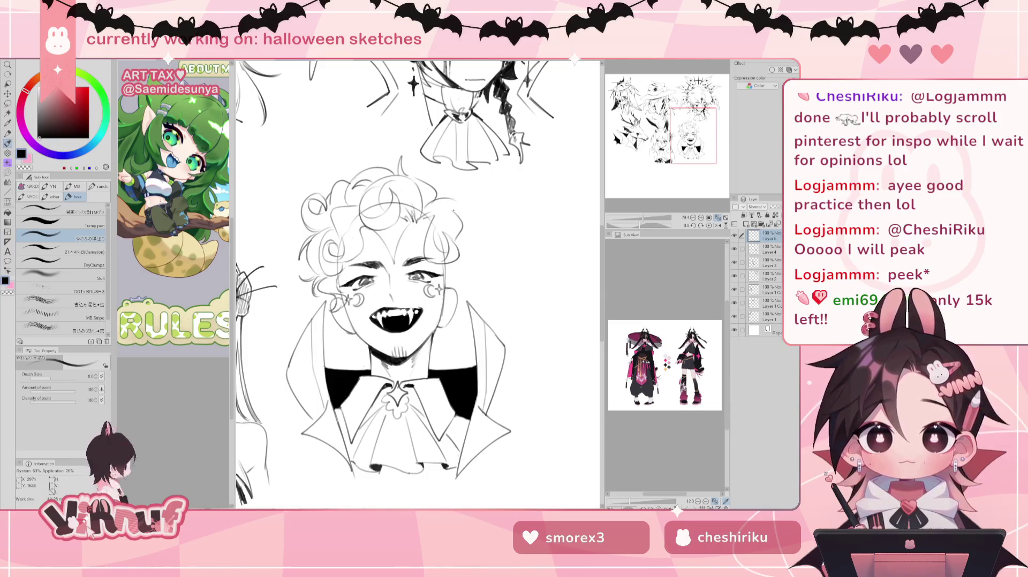
Step: Add curls at the top-right and right edge of the hair after a trial cheek strand
{"action": "left_click_drag", "start_coordinate": [439, 265], "coordinate": [446, 297]}
{"action": "key", "text": "ctrl+z"}
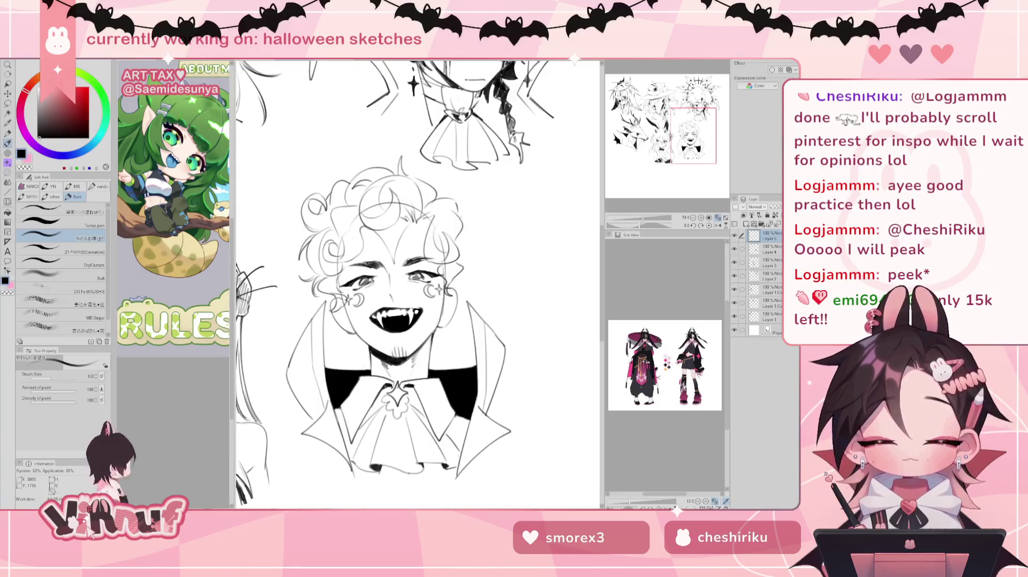
{"action": "left_click_drag", "start_coordinate": [431, 201], "coordinate": [459, 188]}
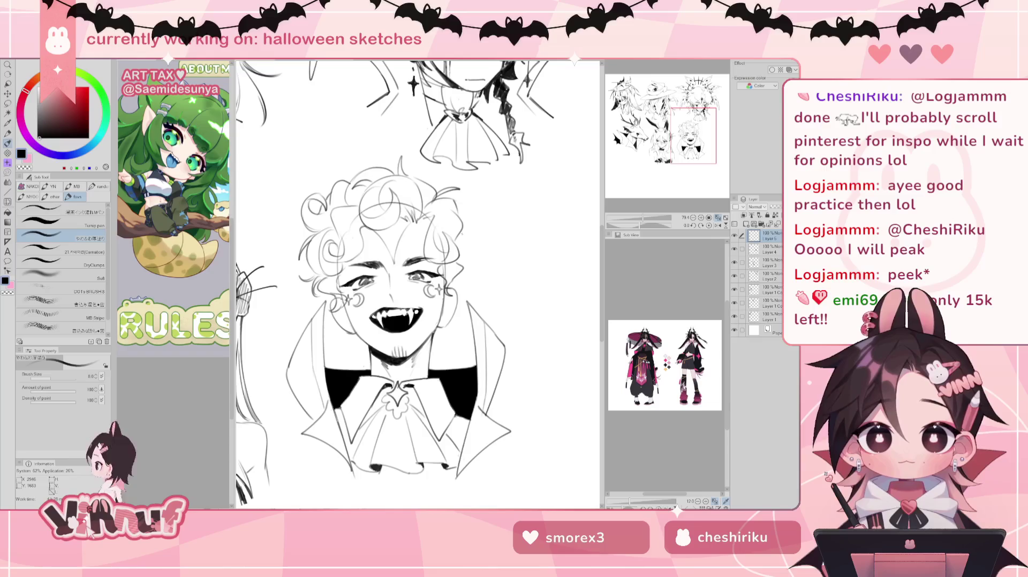
{"action": "left_click_drag", "start_coordinate": [469, 236], "coordinate": [461, 259]}
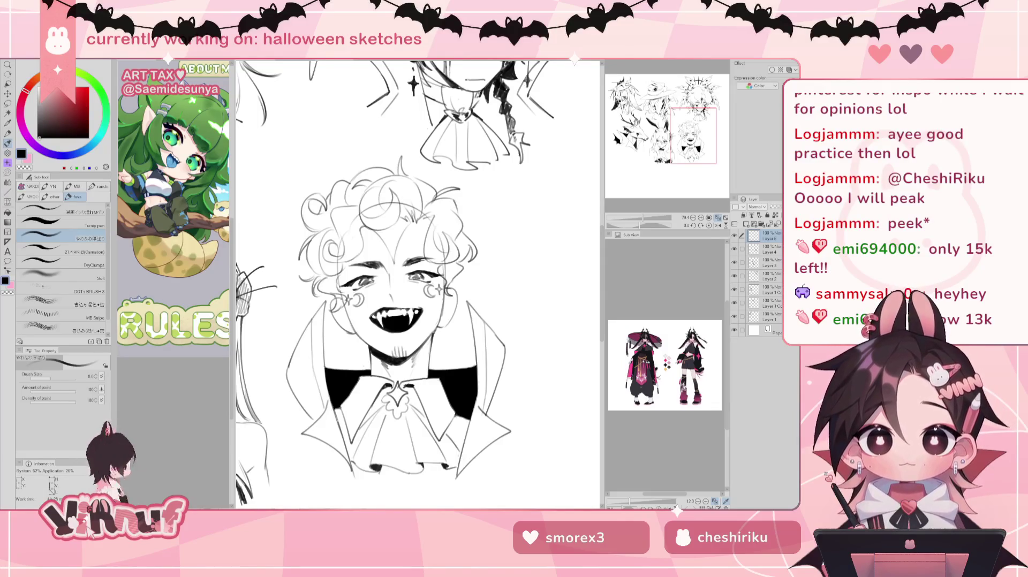
Step: Check Layer 4's lines by hiding and showing it, then return to Layer 5 with Liquify
{"action": "left_click", "coordinate": [771, 249]}
{"action": "left_click", "coordinate": [735, 249]}
{"action": "left_click", "coordinate": [735, 249]}
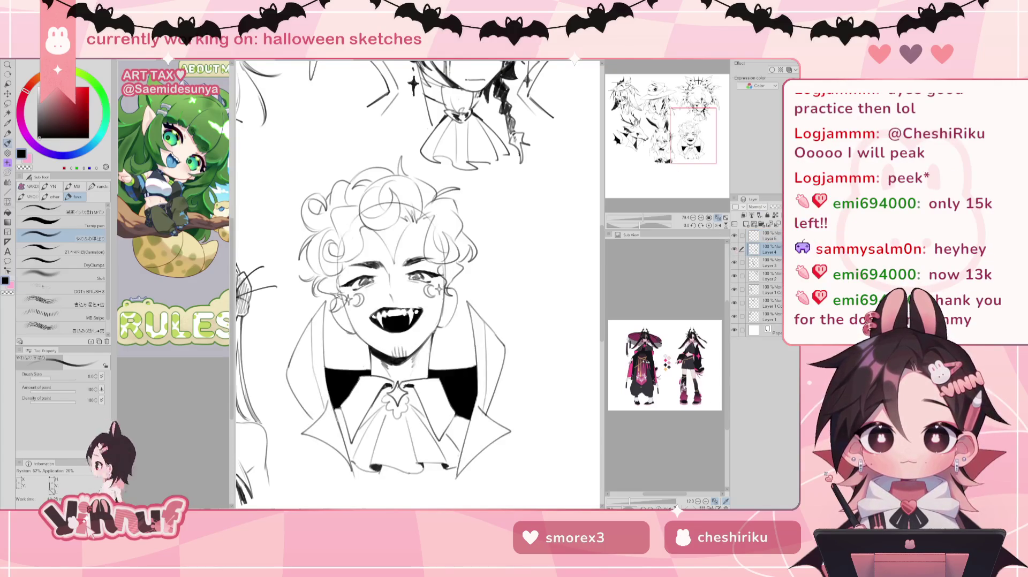
{"action": "key", "text": "e"}
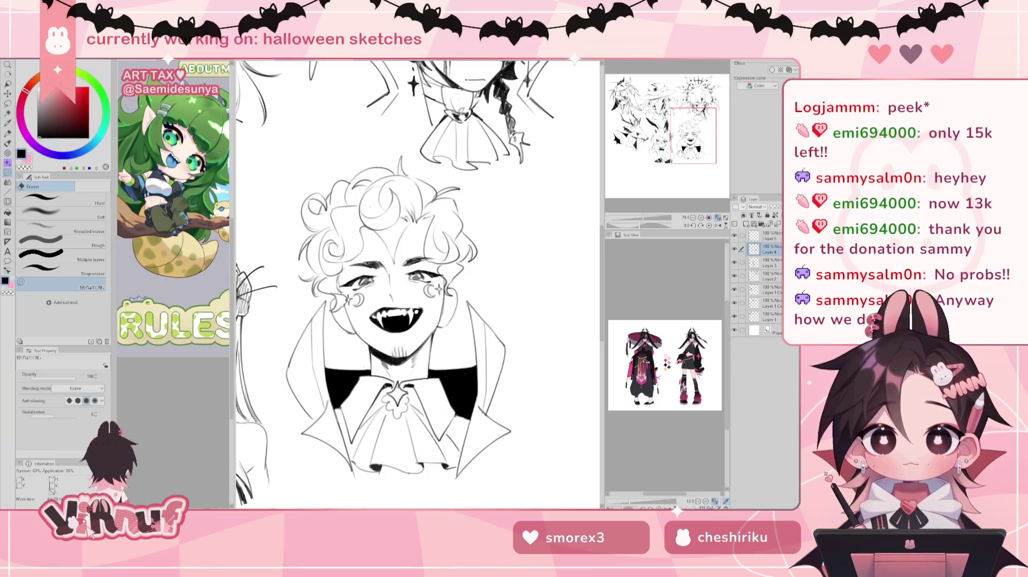
{"action": "left_click", "coordinate": [771, 237]}
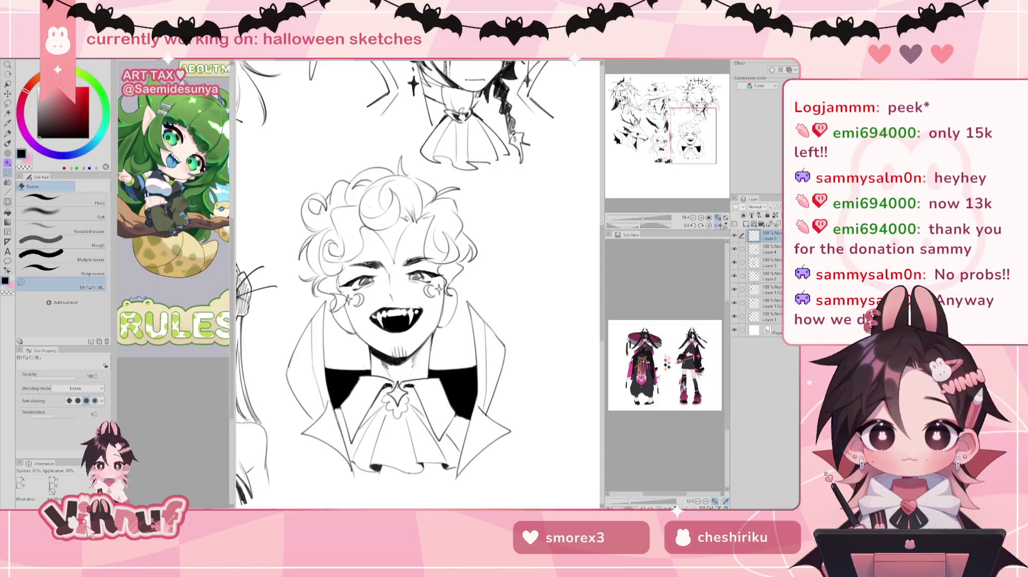
{"action": "key", "text": "j"}
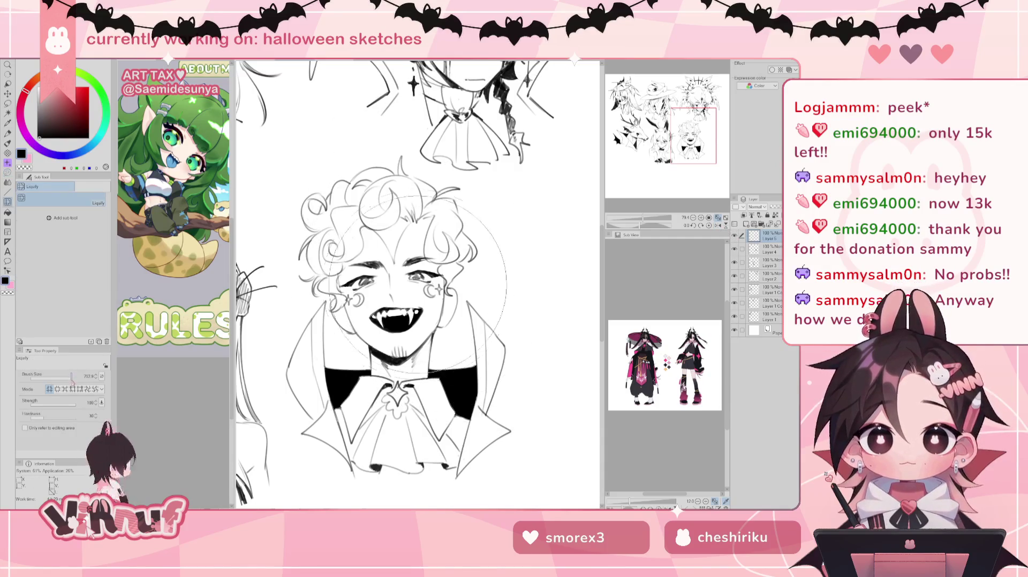
Step: With a 936 Liquify brush, push the right hair down and outward, the left slightly inward
{"action": "left_click_drag", "start_coordinate": [527, 239], "coordinate": [512, 241]}
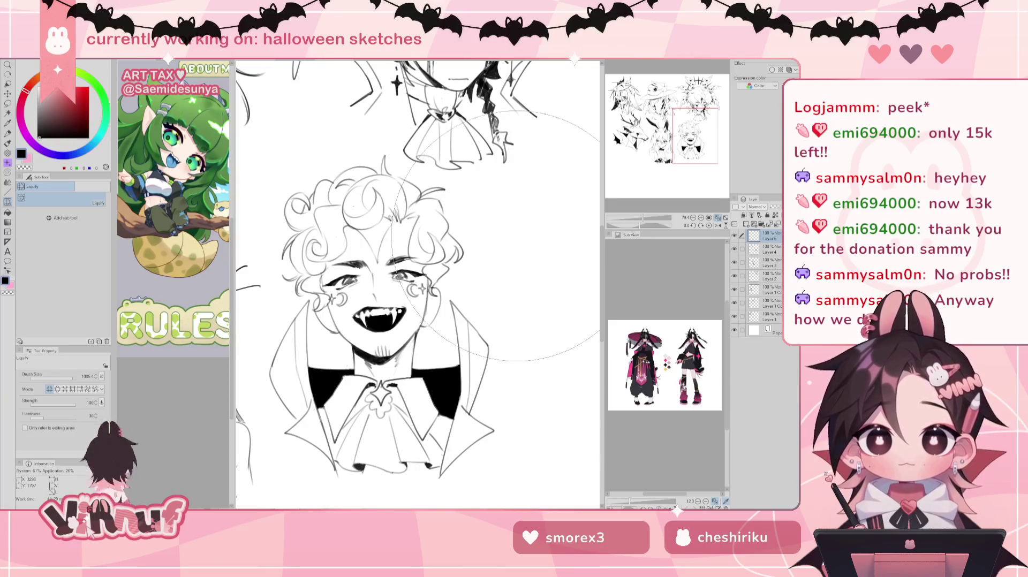
{"action": "left_click_drag", "start_coordinate": [76, 378], "coordinate": [68, 379]}
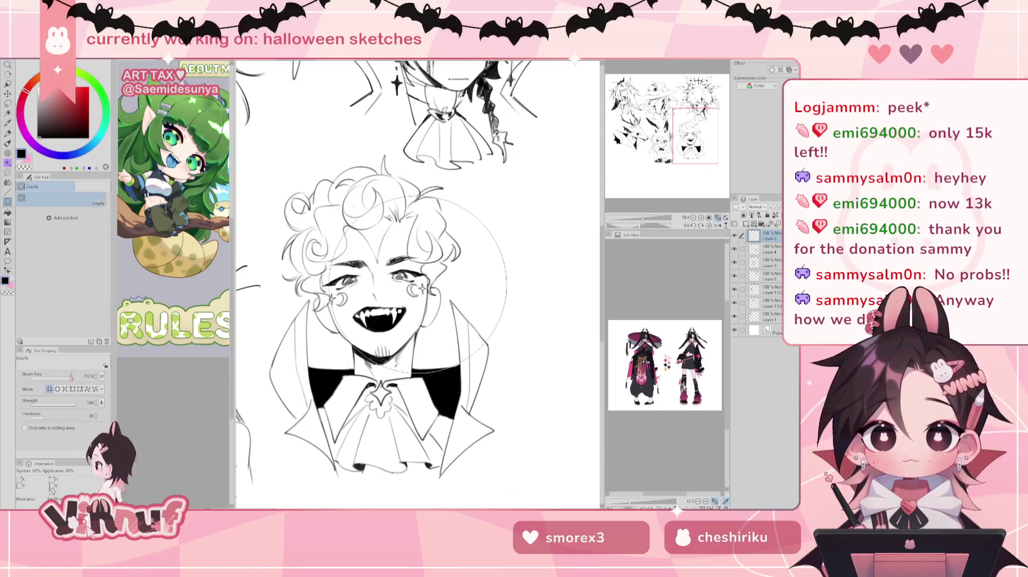
{"action": "left_click_drag", "start_coordinate": [377, 200], "coordinate": [388, 214]}
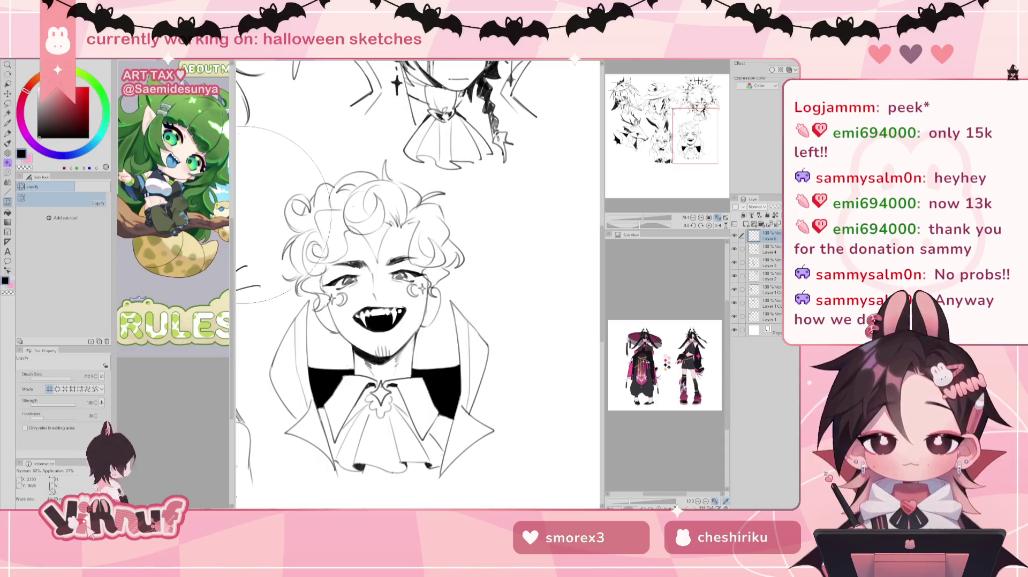
{"action": "left_click_drag", "start_coordinate": [330, 203], "coordinate": [343, 199]}
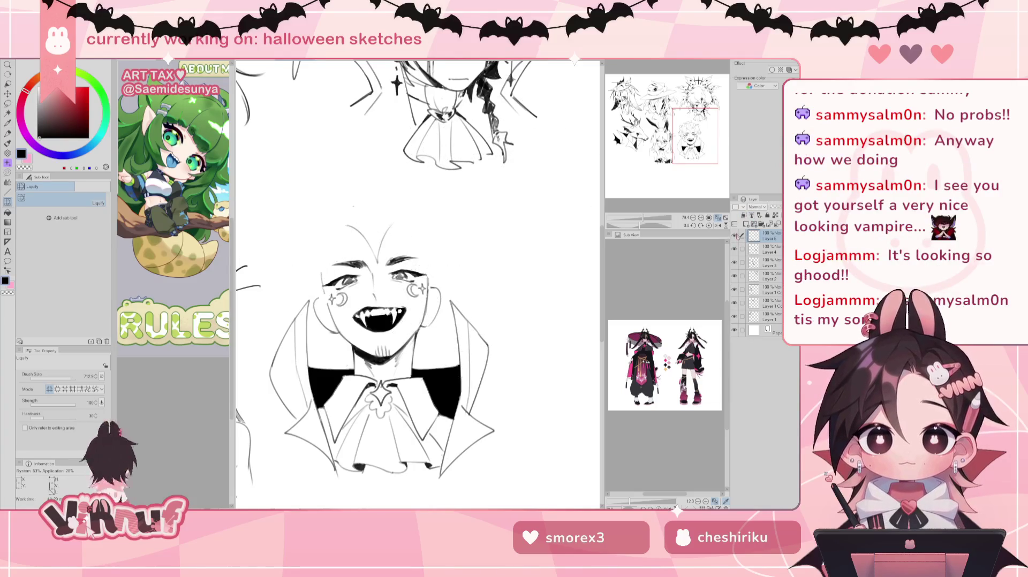
{"action": "key", "text": "alt+bracketleft"}
{"action": "key", "text": "e"}
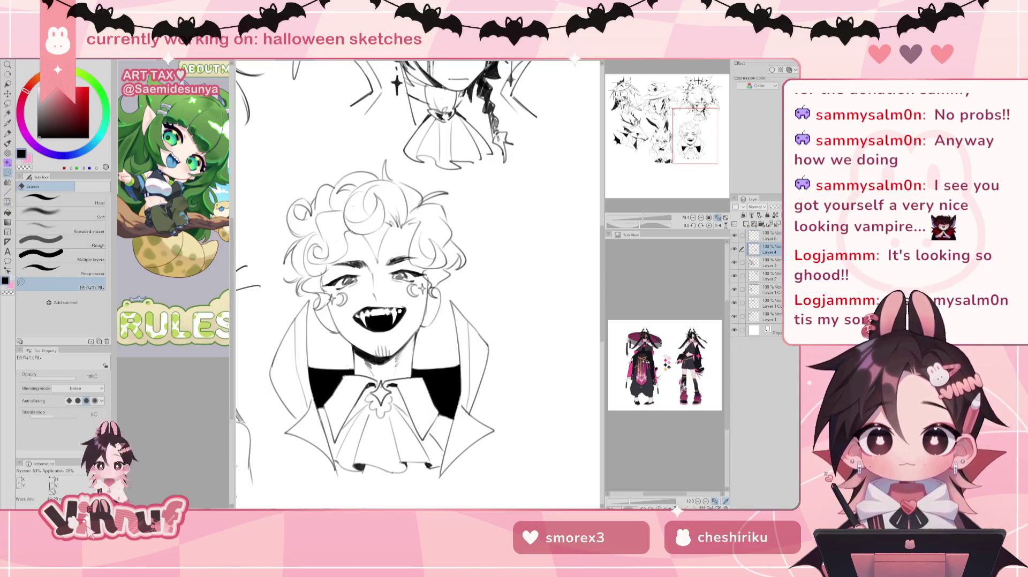
Step: Lasso the hair above the face, liquify it, then clear the selection
{"action": "key", "text": "m"}
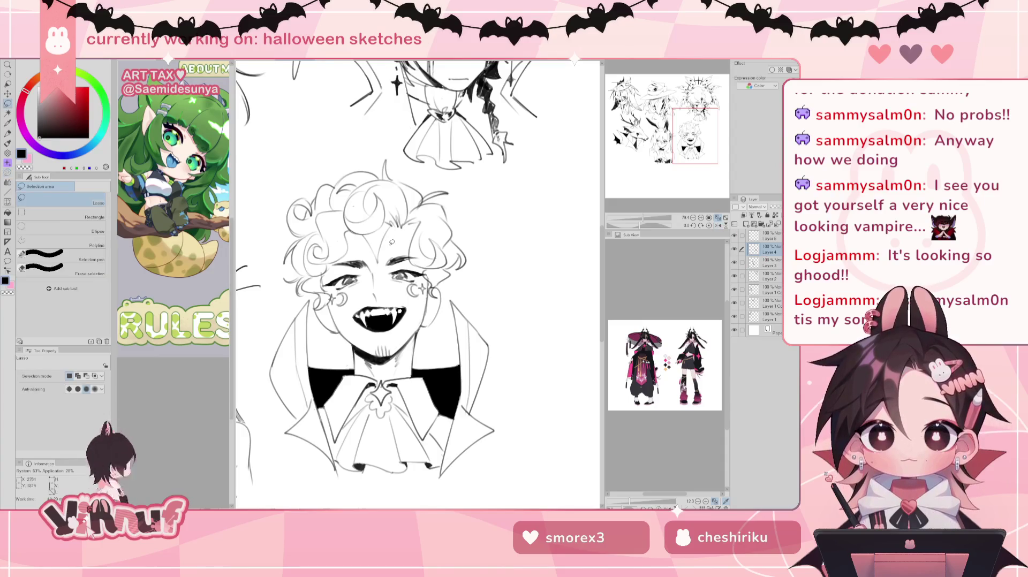
{"action": "left_click_drag", "start_coordinate": [393, 219], "coordinate": [391, 203]}
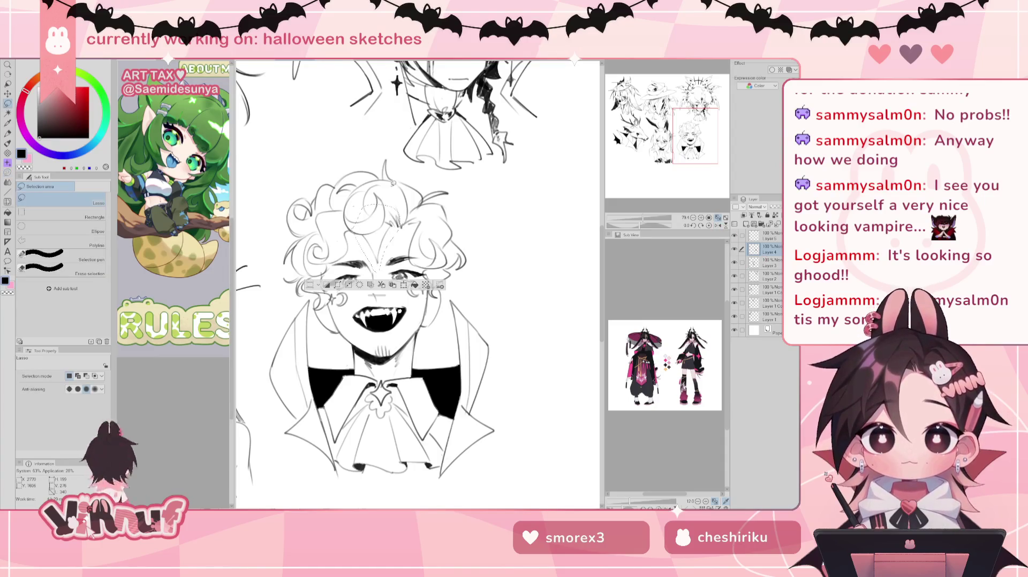
{"action": "key", "text": "j"}
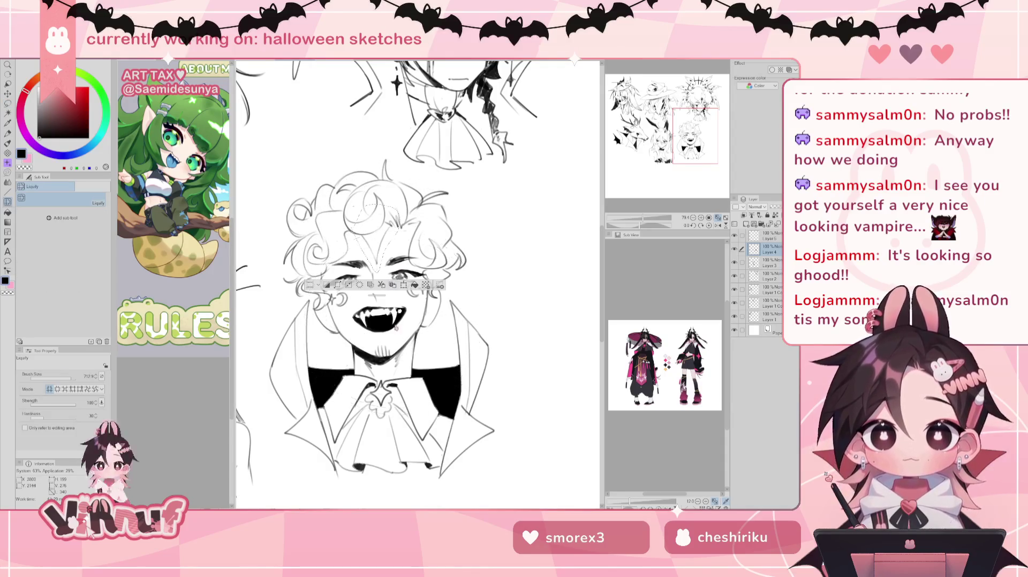
{"action": "key", "text": "ctrl+d"}
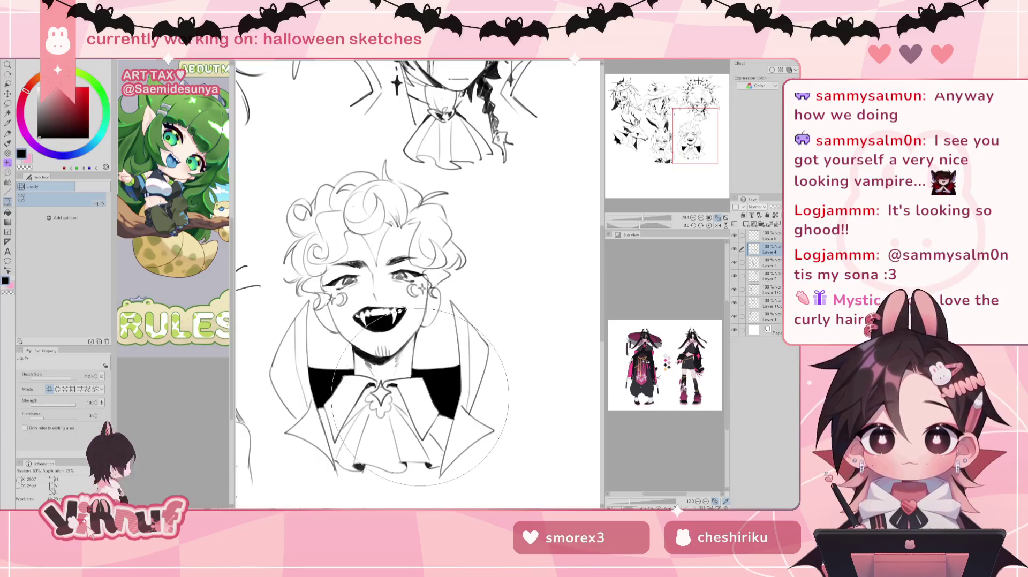
{"action": "key", "text": "p"}
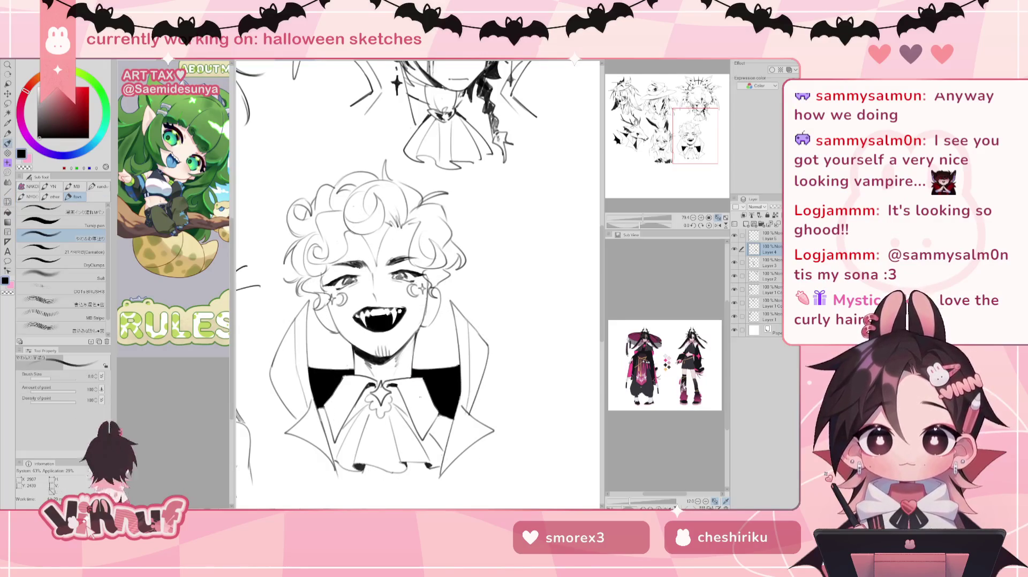
Step: Compare with Layer 4 hidden, then shift Layer 5's hair lines slightly down
{"action": "left_click", "coordinate": [734, 248]}
{"action": "left_click", "coordinate": [766, 236]}
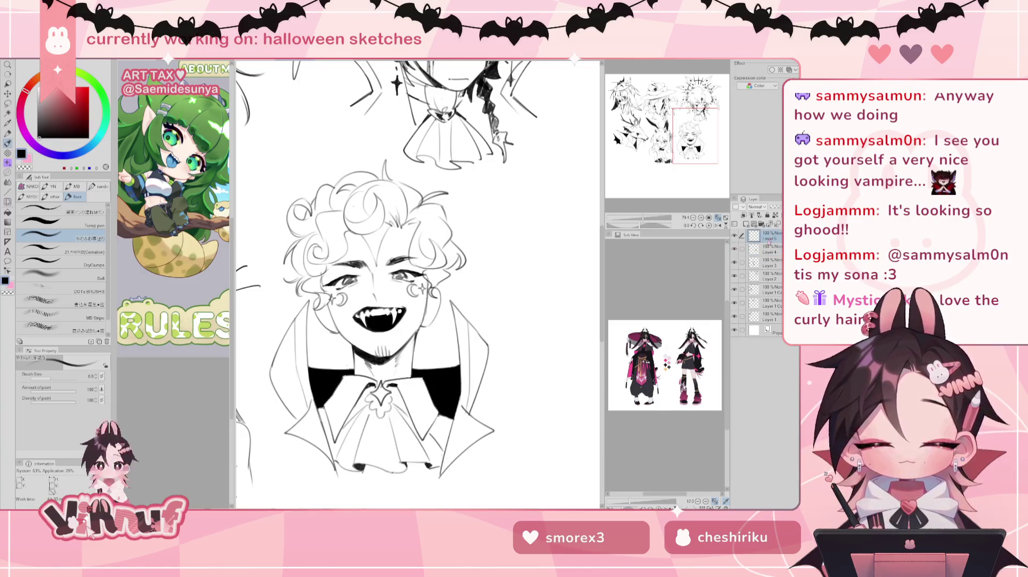
{"action": "key", "text": "k"}
{"action": "left_click_drag", "start_coordinate": [516, 310], "coordinate": [518, 315]}
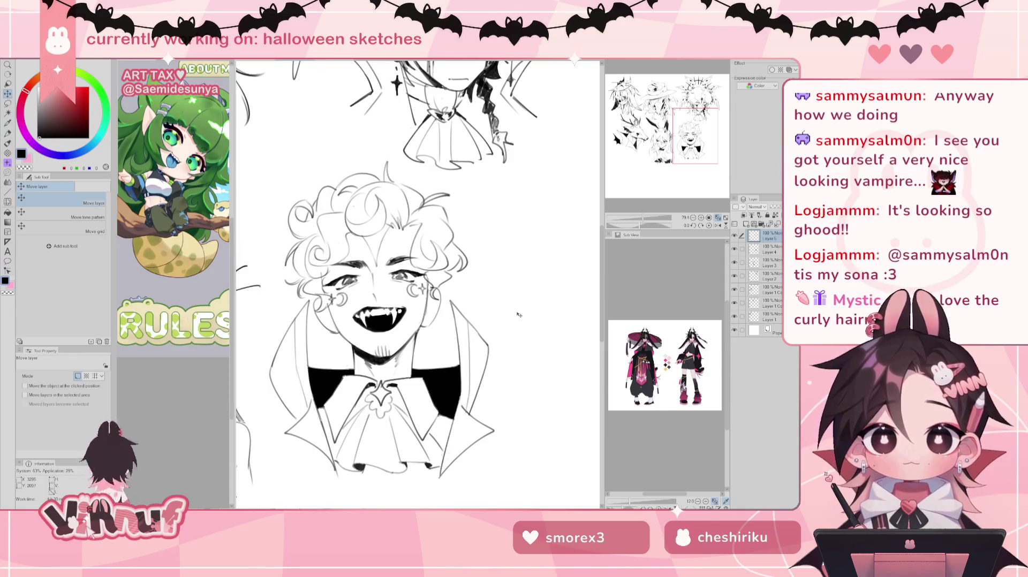
Step: On Layer 4, lasso the mouth area, nudge it up a few pixels, and deselect
{"action": "left_click", "coordinate": [766, 249]}
{"action": "left_click", "coordinate": [735, 248]}
{"action": "key", "text": "m"}
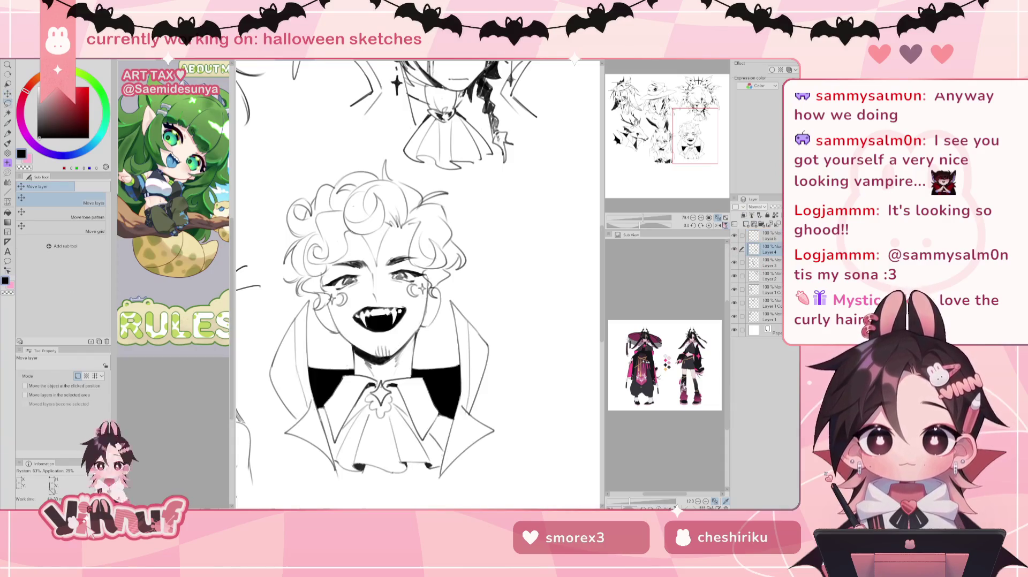
{"action": "mouse_move", "coordinate": [353, 252]}
{"action": "left_mouse_down"}
{"action": "mouse_move", "coordinate": [339, 252]}
{"action": "mouse_move", "coordinate": [370, 340]}
{"action": "mouse_move", "coordinate": [427, 266]}
{"action": "left_mouse_up"}
{"action": "key", "text": "k"}
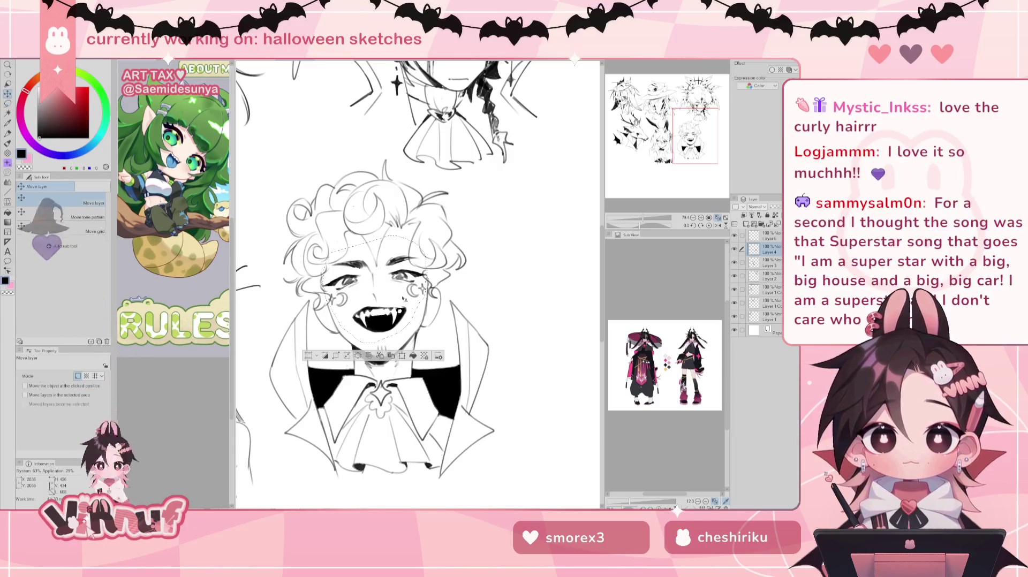
{"action": "key", "text": "m"}
{"action": "left_click_drag", "start_coordinate": [361, 234], "coordinate": [407, 204]}
{"action": "key", "text": "k"}
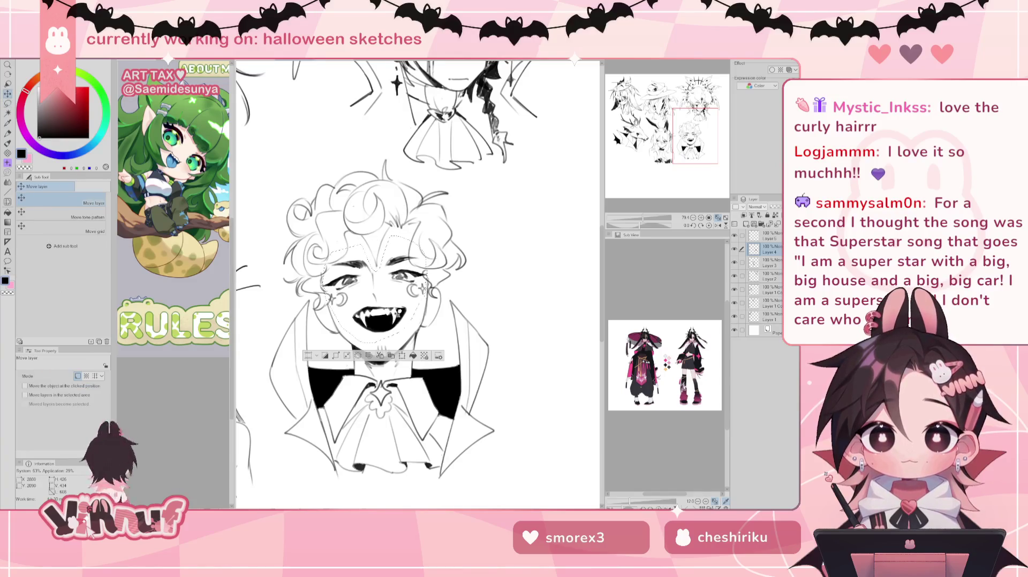
{"action": "left_click_drag", "start_coordinate": [399, 336], "coordinate": [394, 320]}
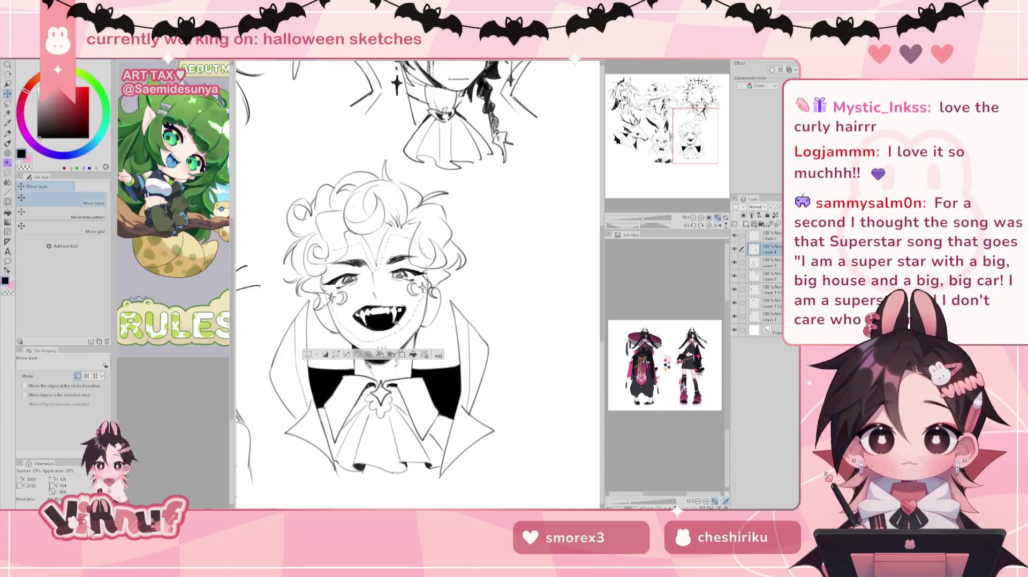
{"action": "key", "text": "ctrl+d"}
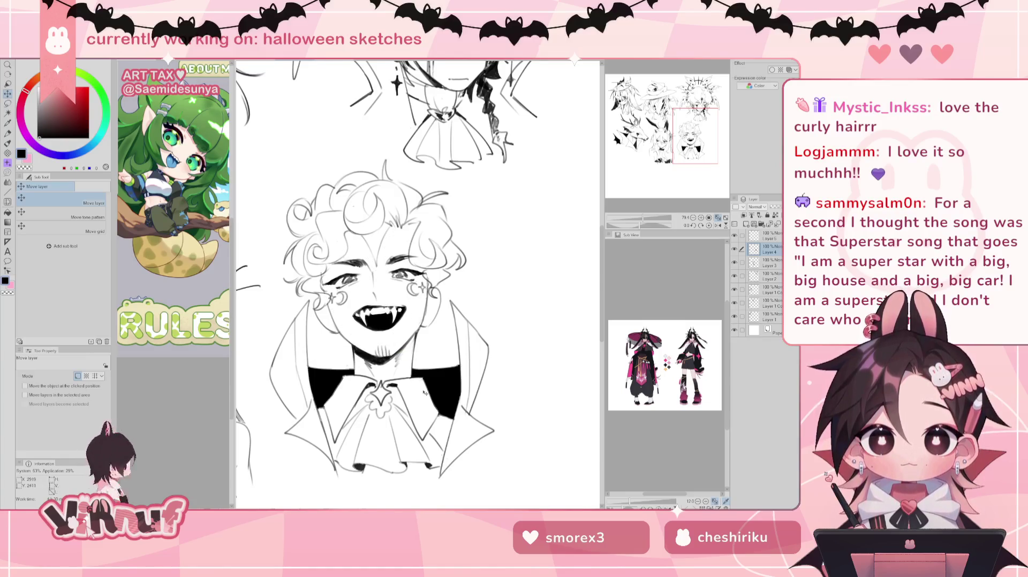
{"action": "key", "text": "e"}
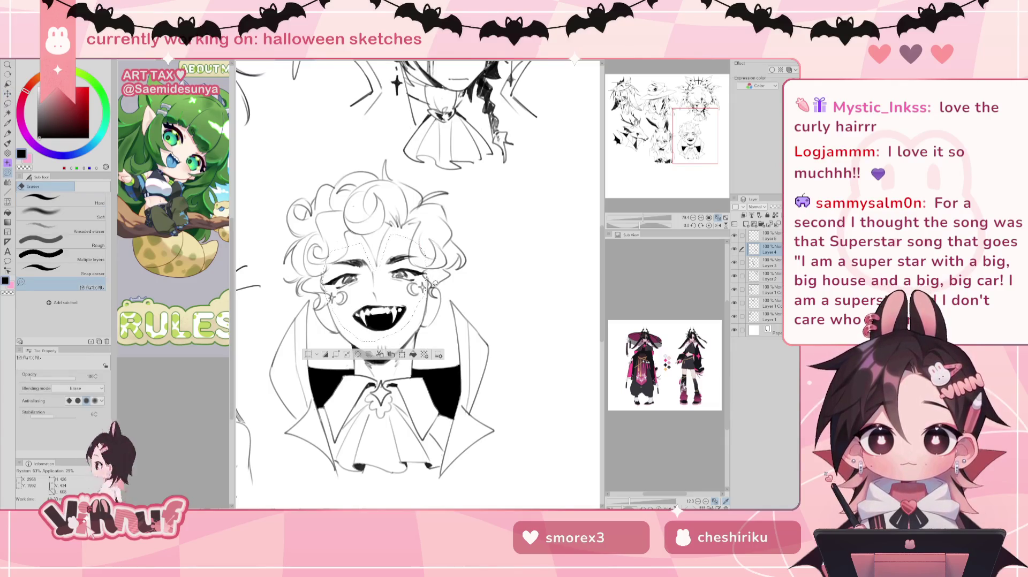
Step: Lasso-select a region enclosing the vampire's lower face, from ear to under the mouth
{"action": "key", "text": "m"}
{"action": "left_click_drag", "start_coordinate": [435, 279], "coordinate": [435, 277]}
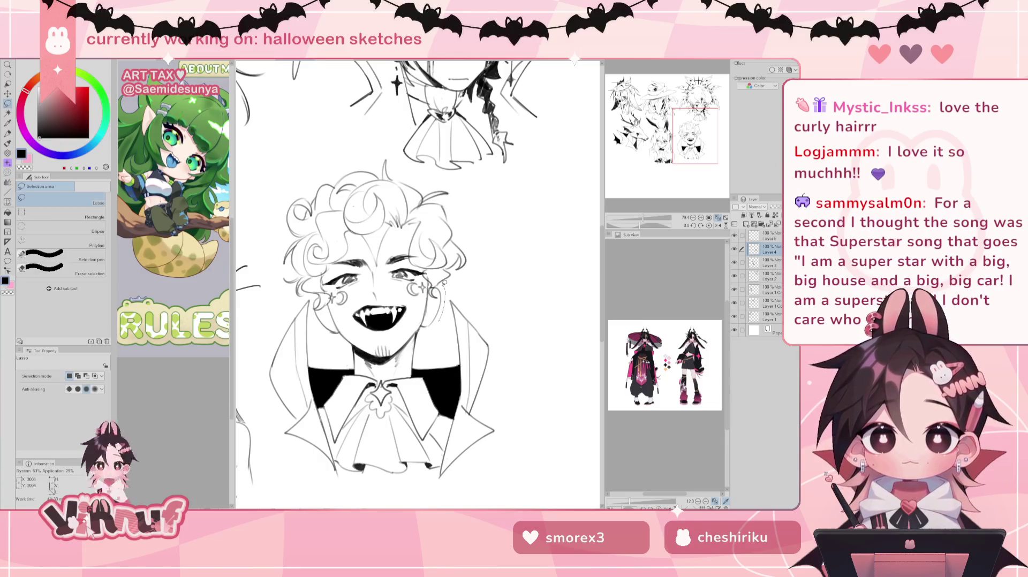
{"action": "mouse_move", "coordinate": [409, 320]}
{"action": "left_mouse_down"}
{"action": "mouse_move", "coordinate": [346, 316]}
{"action": "mouse_move", "coordinate": [354, 366]}
{"action": "mouse_move", "coordinate": [381, 375]}
{"action": "mouse_move", "coordinate": [410, 366]}
{"action": "left_mouse_up"}
{"action": "left_click_drag", "start_coordinate": [443, 325], "coordinate": [447, 299]}
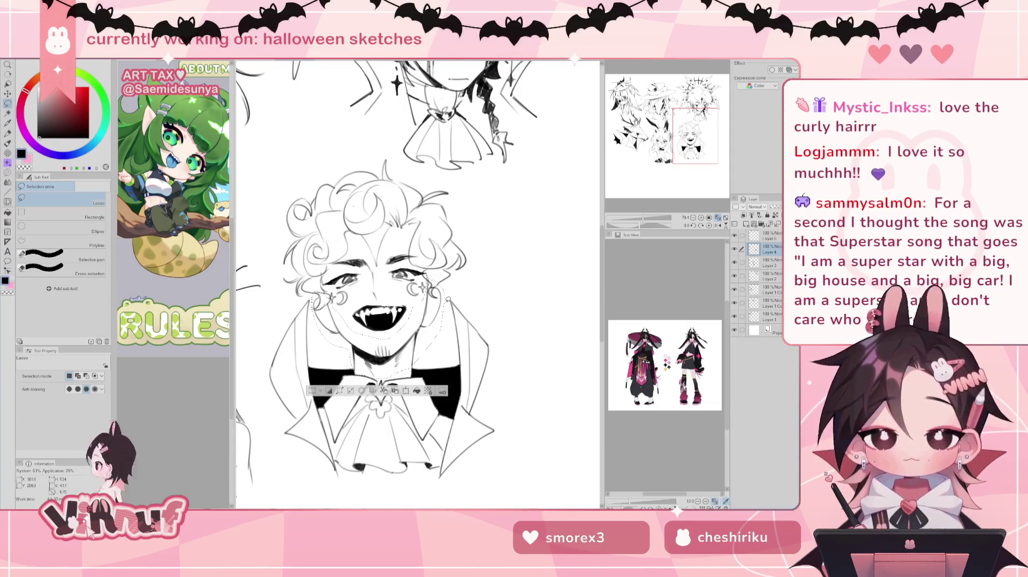
Step: Liquify the jaw and mouth lines slightly with a brush size of about 358
{"action": "left_click", "coordinate": [7, 202]}
{"action": "left_click_drag", "start_coordinate": [69, 381], "coordinate": [73, 381]}
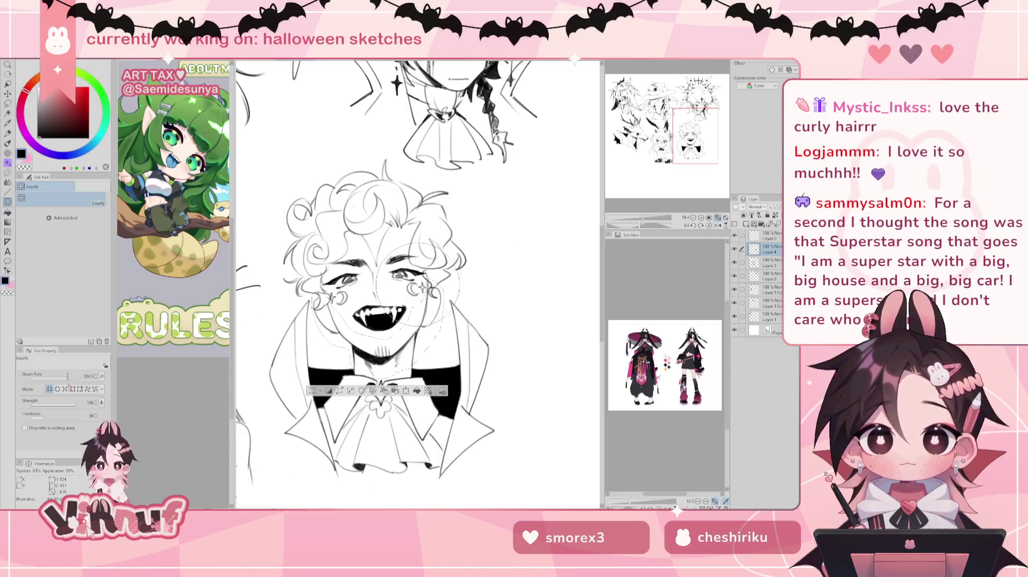
{"action": "mouse_move", "coordinate": [375, 321]}
{"action": "left_mouse_down"}
{"action": "mouse_move", "coordinate": [351, 365]}
{"action": "mouse_move", "coordinate": [321, 354]}
{"action": "mouse_move", "coordinate": [436, 343]}
{"action": "mouse_move", "coordinate": [322, 343]}
{"action": "mouse_move", "coordinate": [431, 332]}
{"action": "mouse_move", "coordinate": [395, 388]}
{"action": "left_mouse_up"}
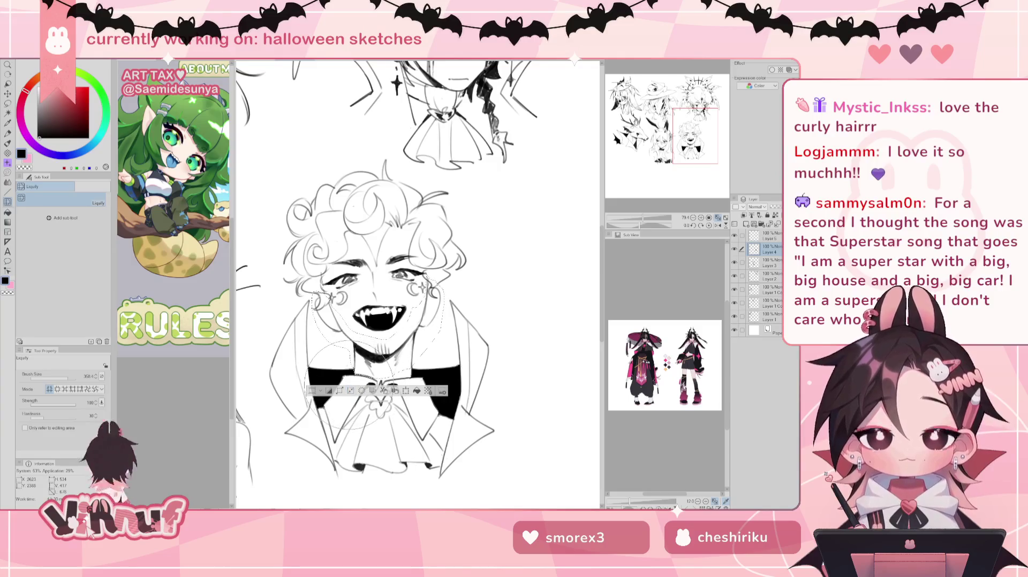
{"action": "left_click", "coordinate": [351, 391]}
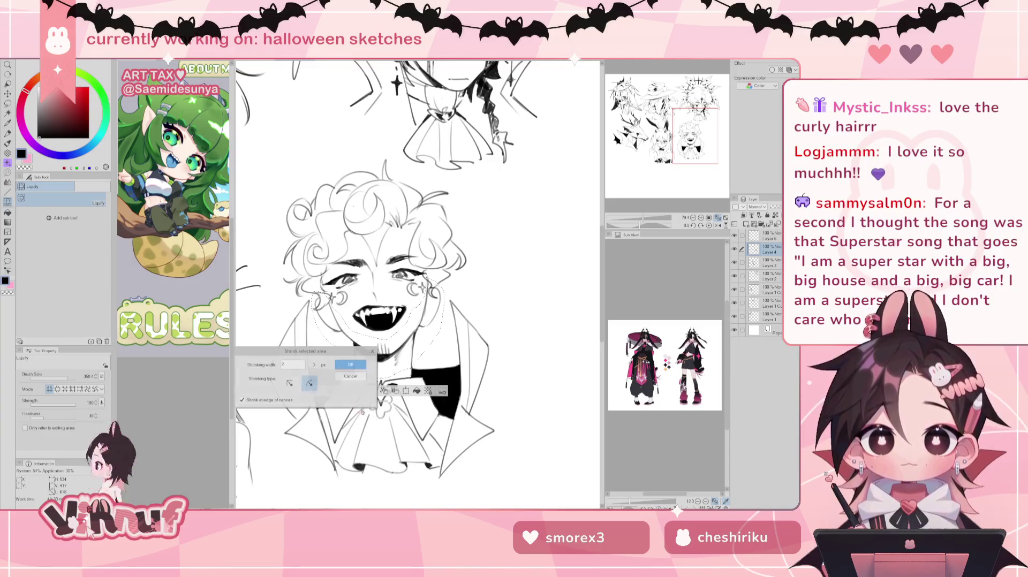
Step: Shrink the selection by 7, deselect, and lasso a new region around the mouth
{"action": "left_click", "coordinate": [361, 358]}
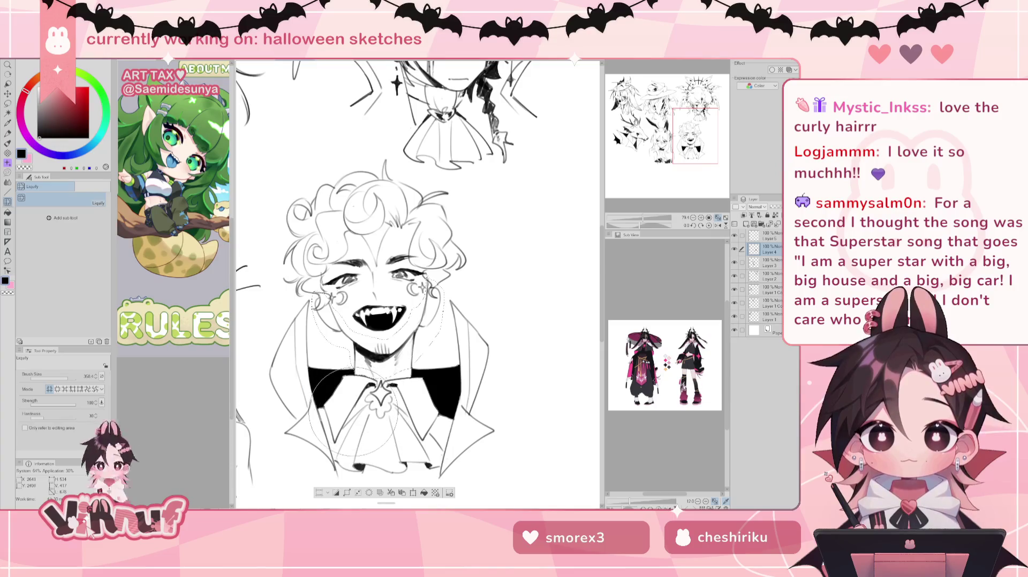
{"action": "key", "text": "ctrl+d"}
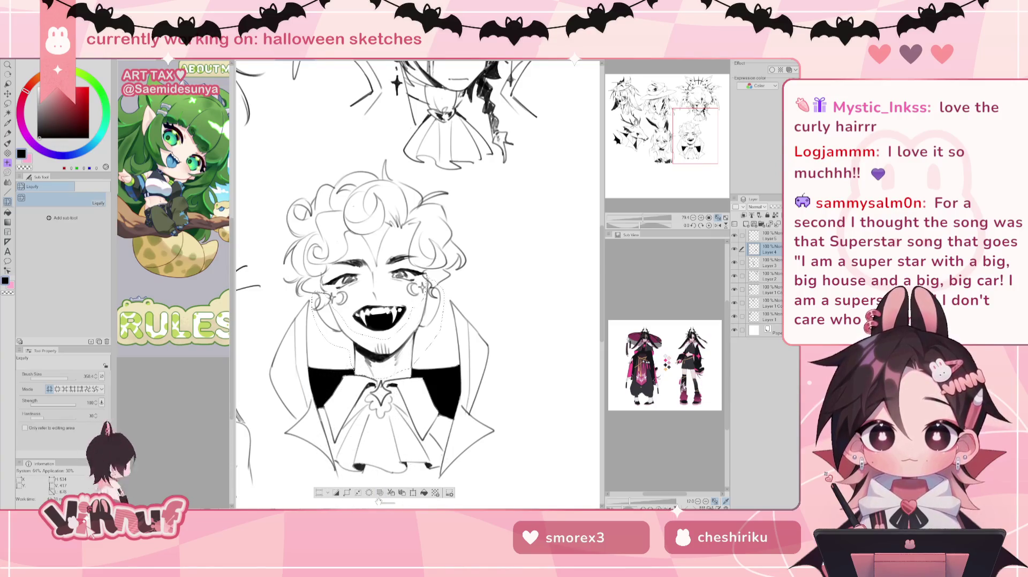
{"action": "key", "text": "m"}
{"action": "mouse_move", "coordinate": [380, 299]}
{"action": "left_mouse_down"}
{"action": "mouse_move", "coordinate": [350, 328]}
{"action": "mouse_move", "coordinate": [405, 296]}
{"action": "mouse_move", "coordinate": [367, 301]}
{"action": "left_mouse_up"}
{"action": "key", "text": "j"}
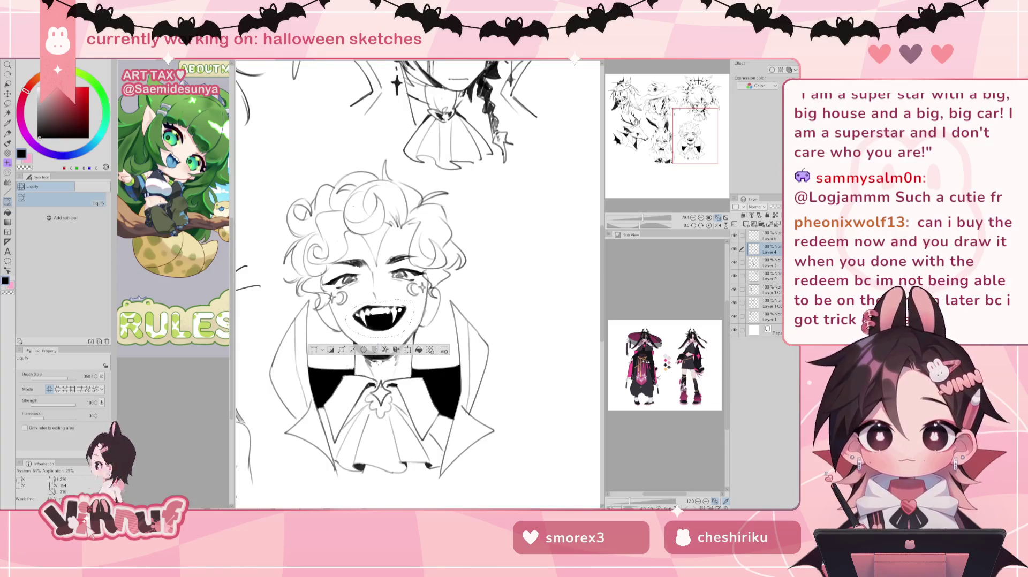
Step: Liquify at brush size about 207 to widen the mouth rightward and push the chin outward
{"action": "left_click_drag", "start_coordinate": [379, 360], "coordinate": [525, 178]}
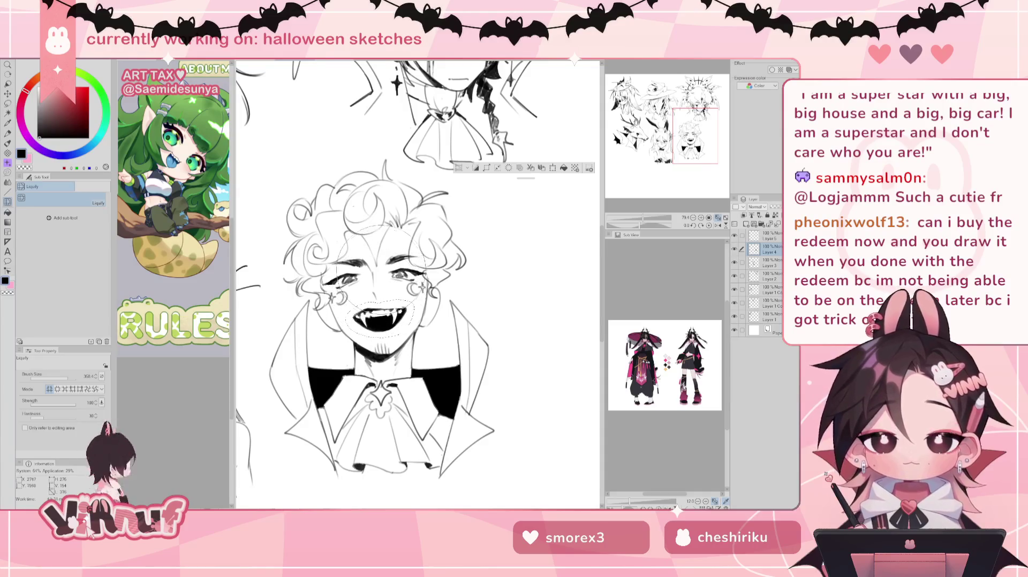
{"action": "left_click", "coordinate": [65, 377]}
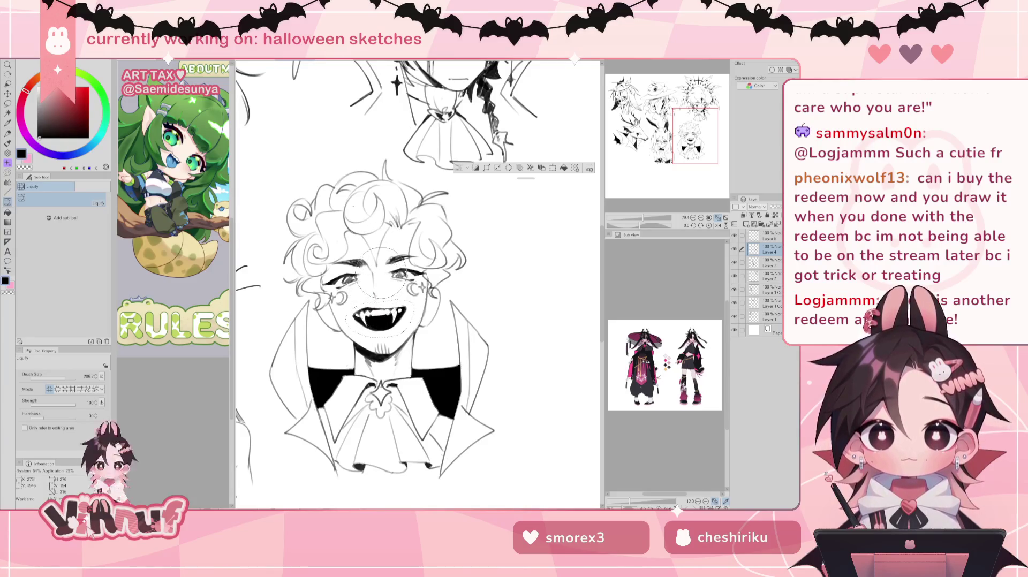
{"action": "left_click_drag", "start_coordinate": [375, 316], "coordinate": [380, 321]}
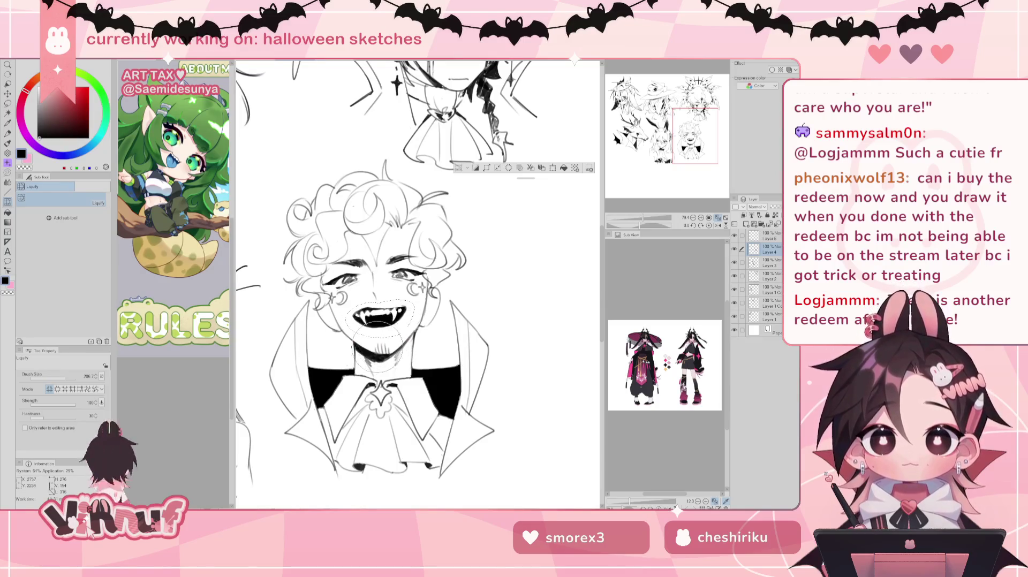
{"action": "left_click_drag", "start_coordinate": [382, 343], "coordinate": [394, 361]}
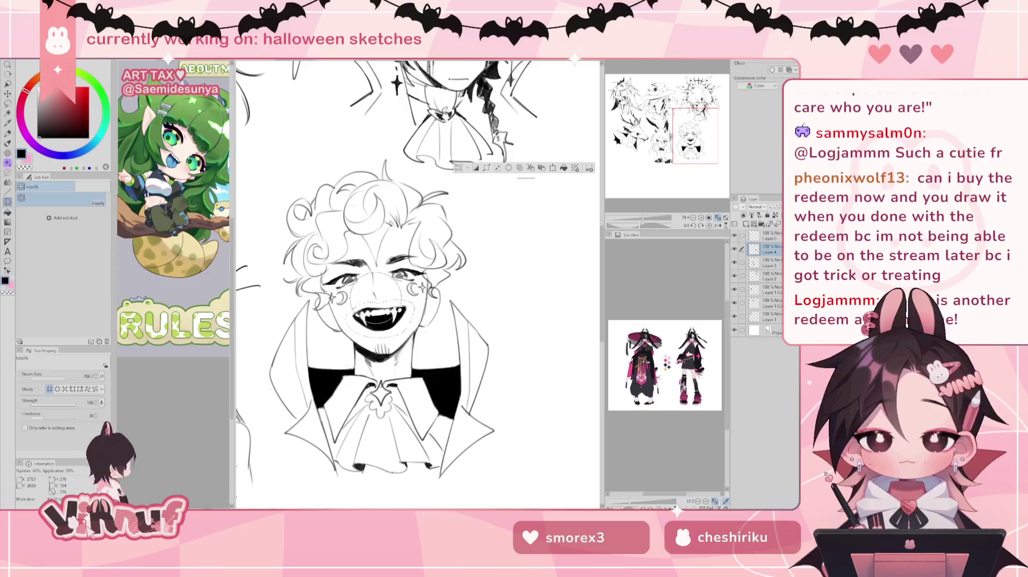
{"action": "left_click_drag", "start_coordinate": [379, 317], "coordinate": [384, 320]}
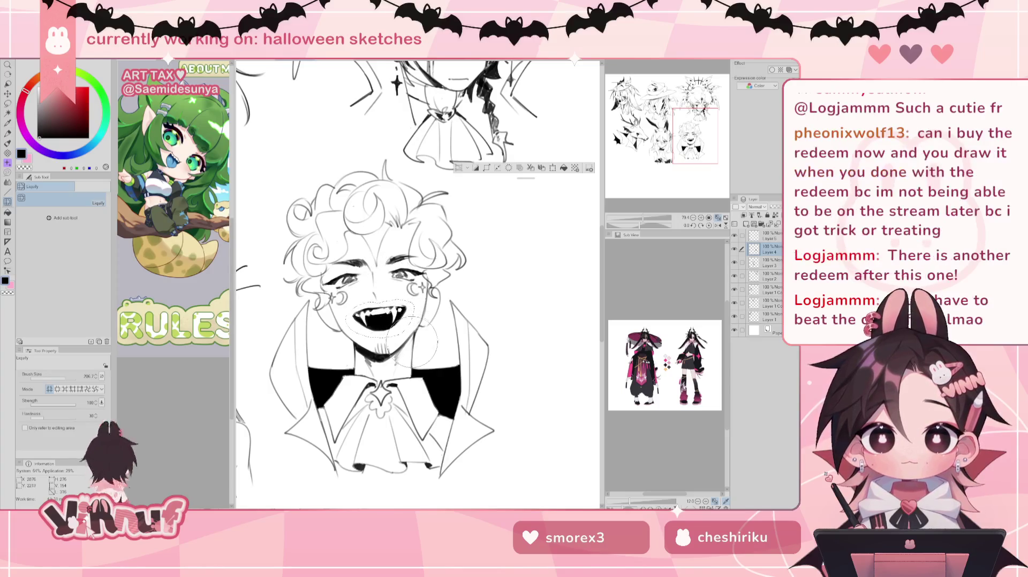
{"action": "scroll", "coordinate": [412, 315], "scroll_direction": "left", "scroll_amount": 3}
{"action": "scroll", "coordinate": [412, 317], "scroll_direction": "right", "scroll_amount": 3}
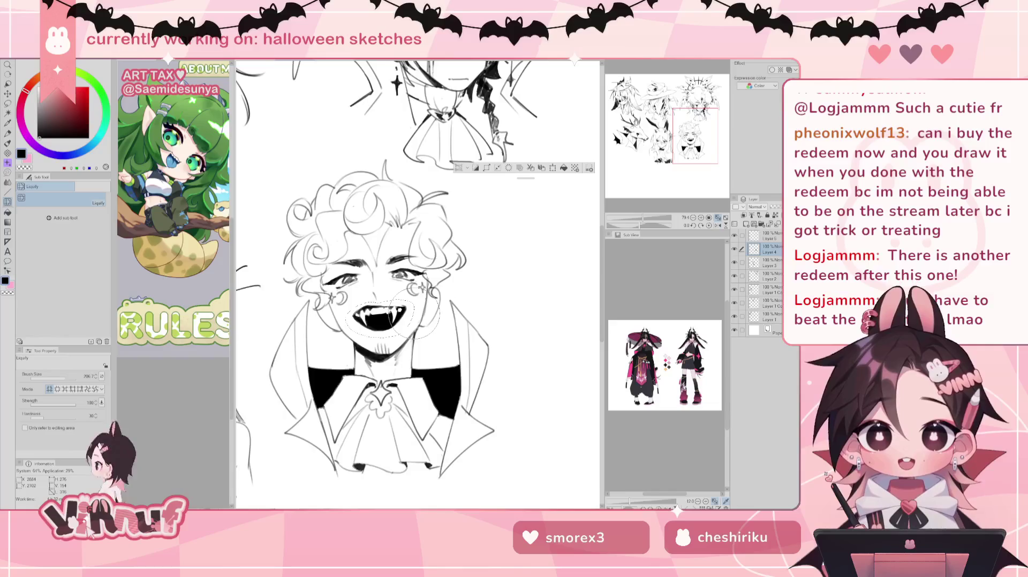
Step: Erase the vampire's open fanged mouth, undoing a misplaced stroke
{"action": "key", "text": "e"}
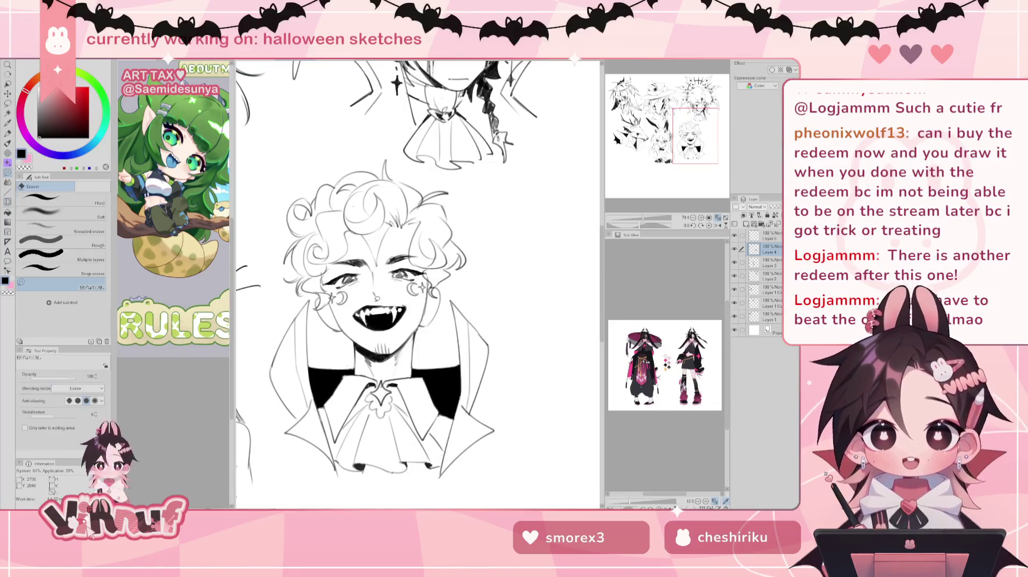
{"action": "mouse_move", "coordinate": [413, 301]}
{"action": "left_mouse_down"}
{"action": "mouse_move", "coordinate": [394, 289]}
{"action": "mouse_move", "coordinate": [387, 311]}
{"action": "mouse_move", "coordinate": [400, 311]}
{"action": "mouse_move", "coordinate": [373, 309]}
{"action": "mouse_move", "coordinate": [400, 307]}
{"action": "left_mouse_up"}
{"action": "key", "text": "p"}
{"action": "key", "text": "ctrl+z"}
{"action": "key", "text": "ctrl+z"}
{"action": "key", "text": "ctrl+z"}
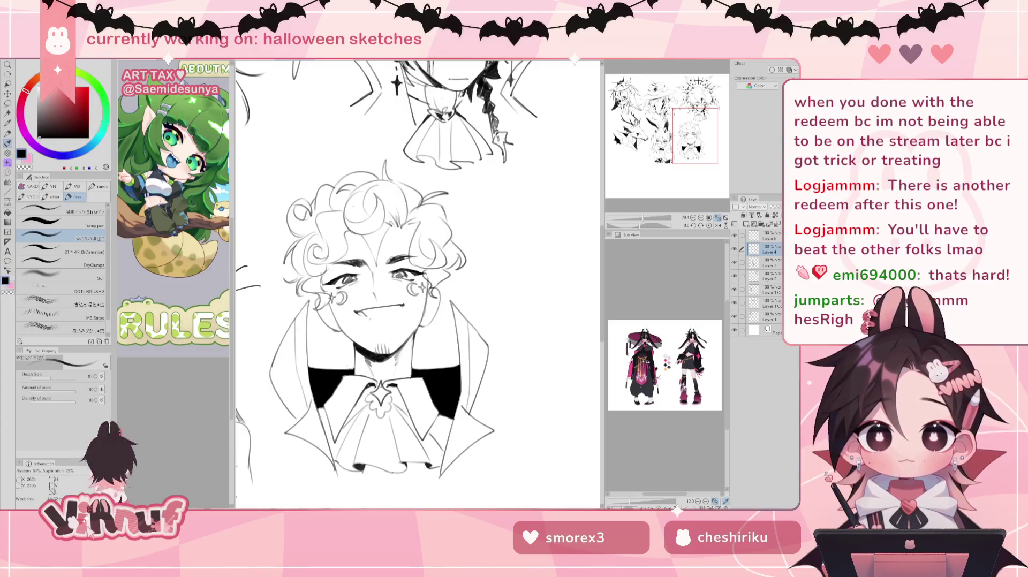
Step: Ink a wider smile line under the nose, redrawing it more cleanly
{"action": "mouse_move", "coordinate": [358, 312]}
{"action": "left_mouse_down"}
{"action": "mouse_move", "coordinate": [378, 319]}
{"action": "mouse_move", "coordinate": [351, 317]}
{"action": "left_mouse_up"}
{"action": "key", "text": "e"}
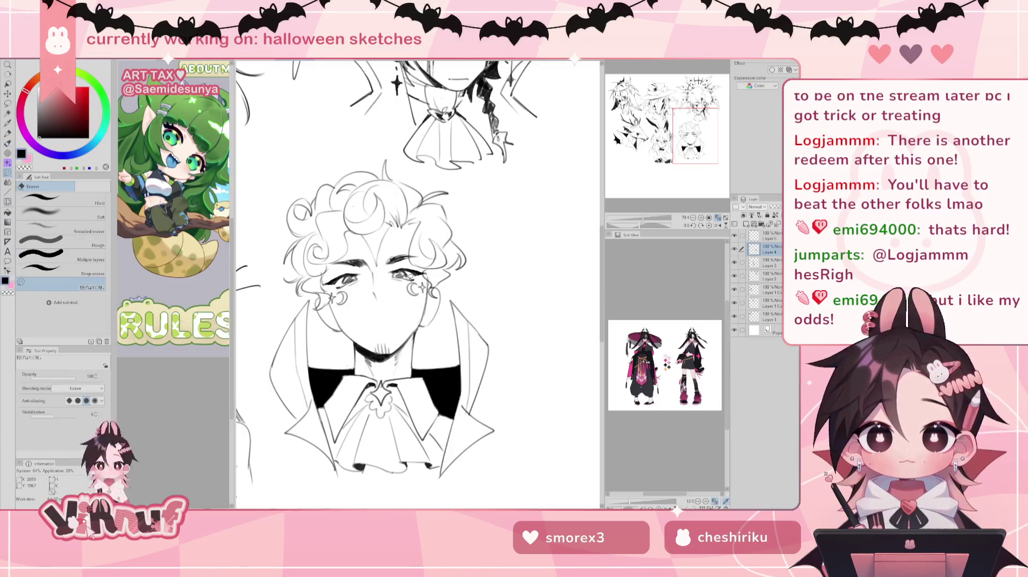
{"action": "key", "text": "p"}
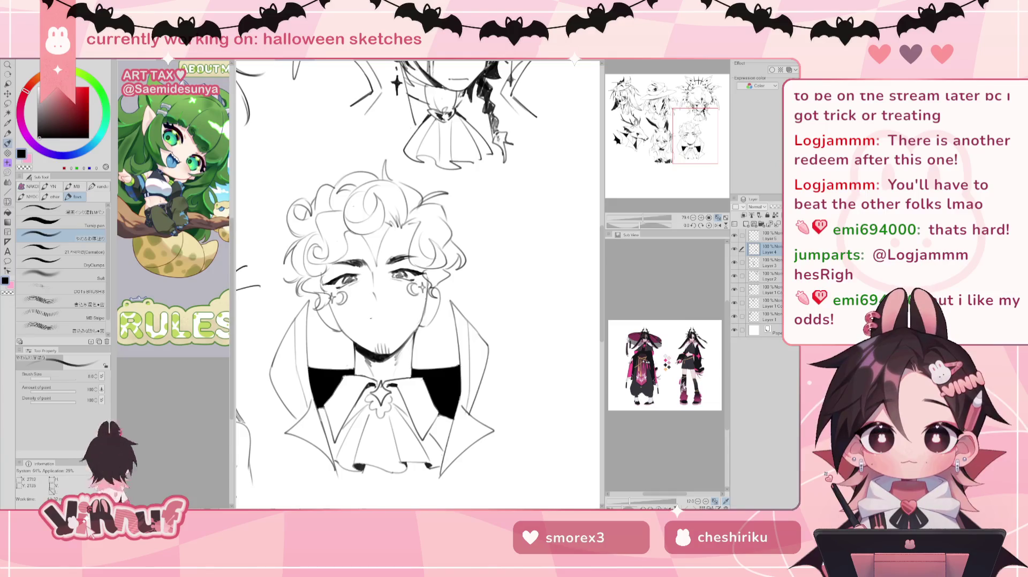
{"action": "mouse_move", "coordinate": [358, 311]}
{"action": "left_mouse_down"}
{"action": "mouse_move", "coordinate": [396, 309]}
{"action": "mouse_move", "coordinate": [362, 320]}
{"action": "left_mouse_up"}
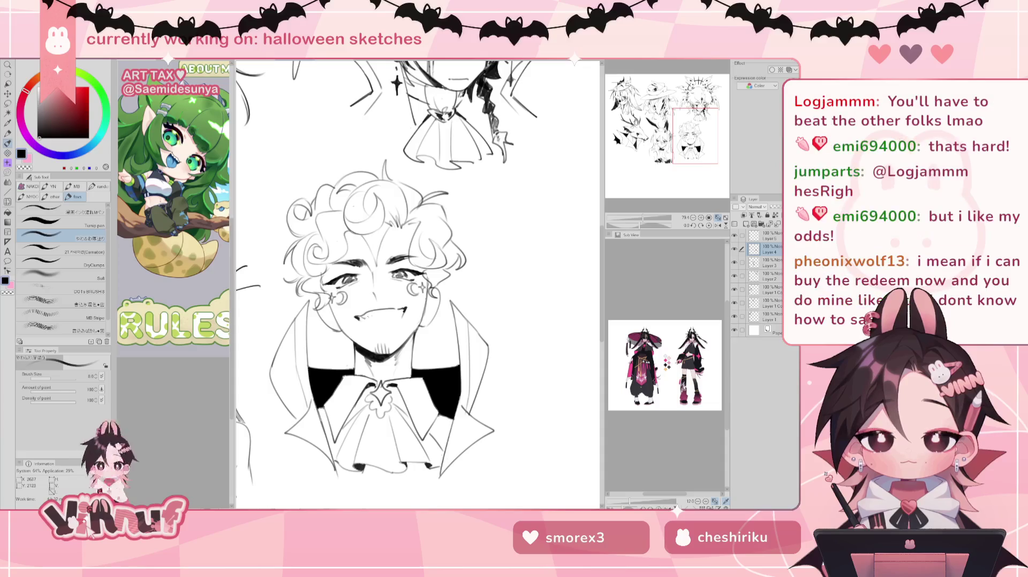
{"action": "left_click_drag", "start_coordinate": [360, 317], "coordinate": [402, 320]}
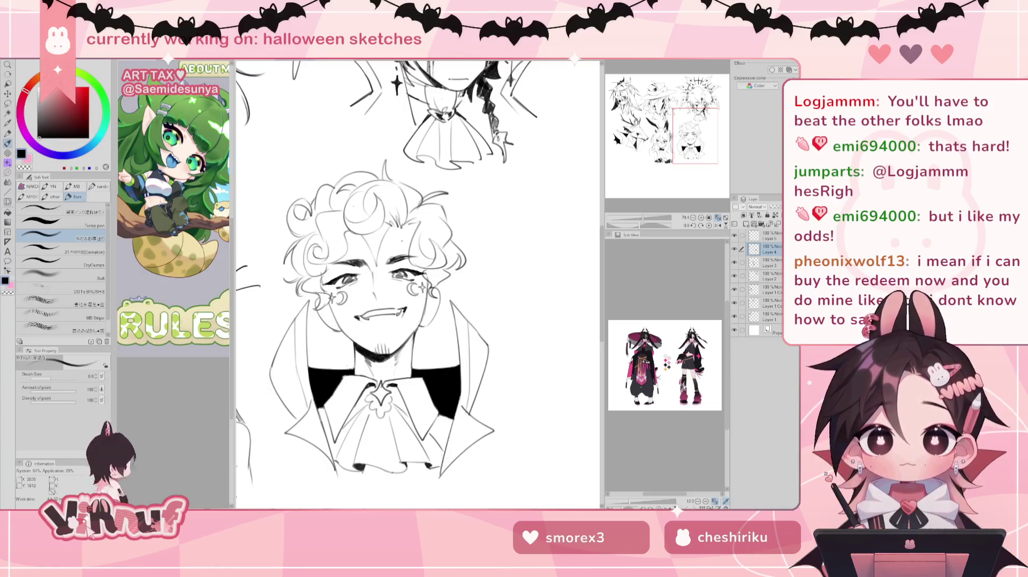
Step: Move the lasso-selected mouth up a few pixels, then deselect
{"action": "key", "text": "m"}
{"action": "mouse_move", "coordinate": [367, 294]}
{"action": "left_mouse_down"}
{"action": "mouse_move", "coordinate": [413, 302]}
{"action": "mouse_move", "coordinate": [381, 305]}
{"action": "left_mouse_up"}
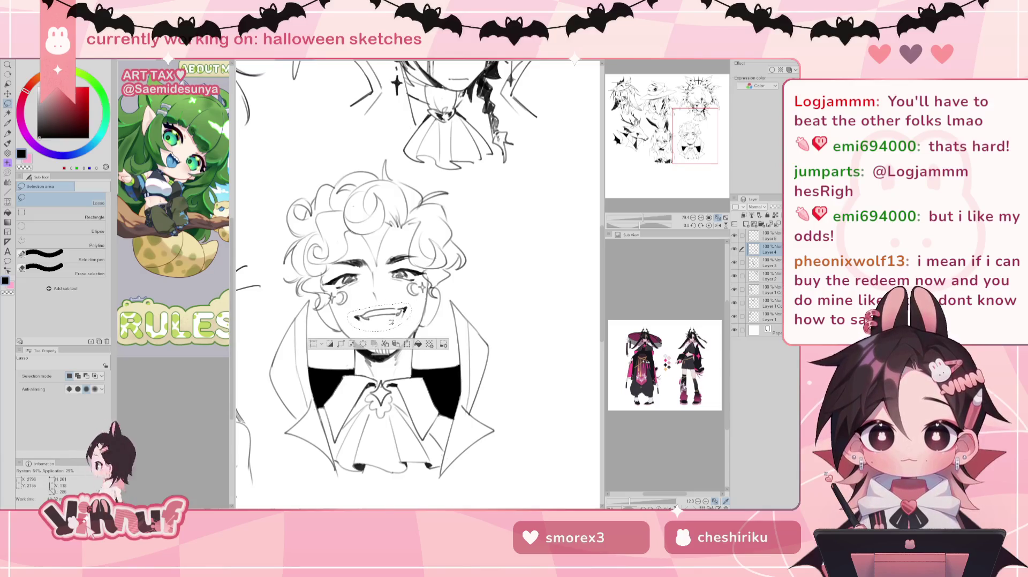
{"action": "key", "text": "k"}
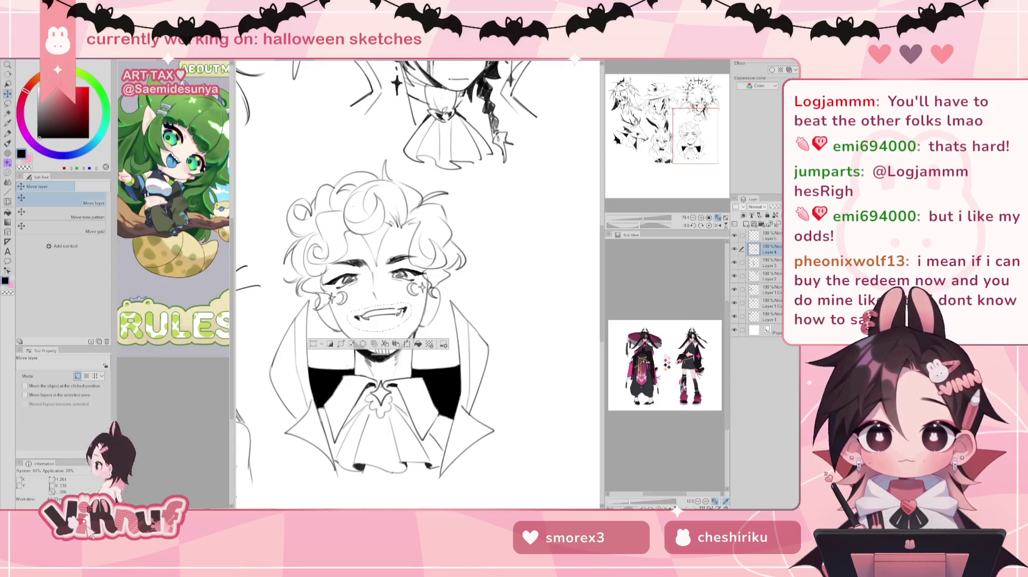
{"action": "left_click_drag", "start_coordinate": [405, 320], "coordinate": [407, 319]}
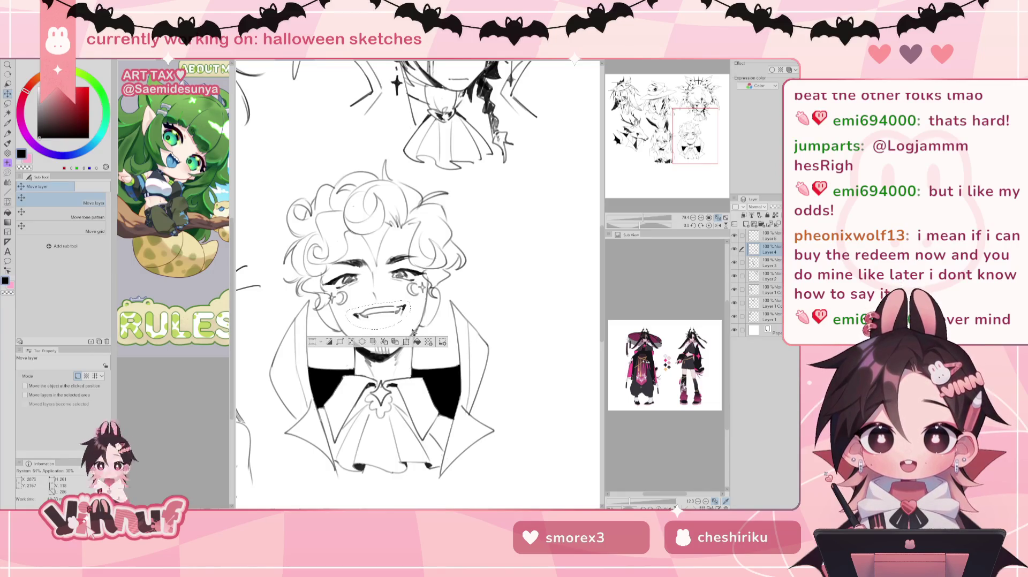
{"action": "key", "text": "ctrl+d"}
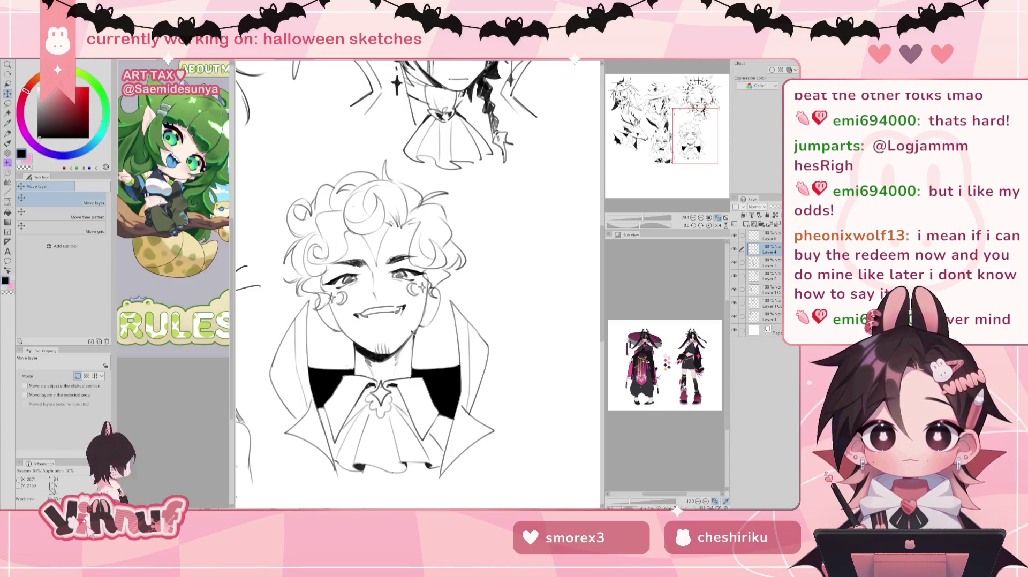
{"action": "key", "text": "p"}
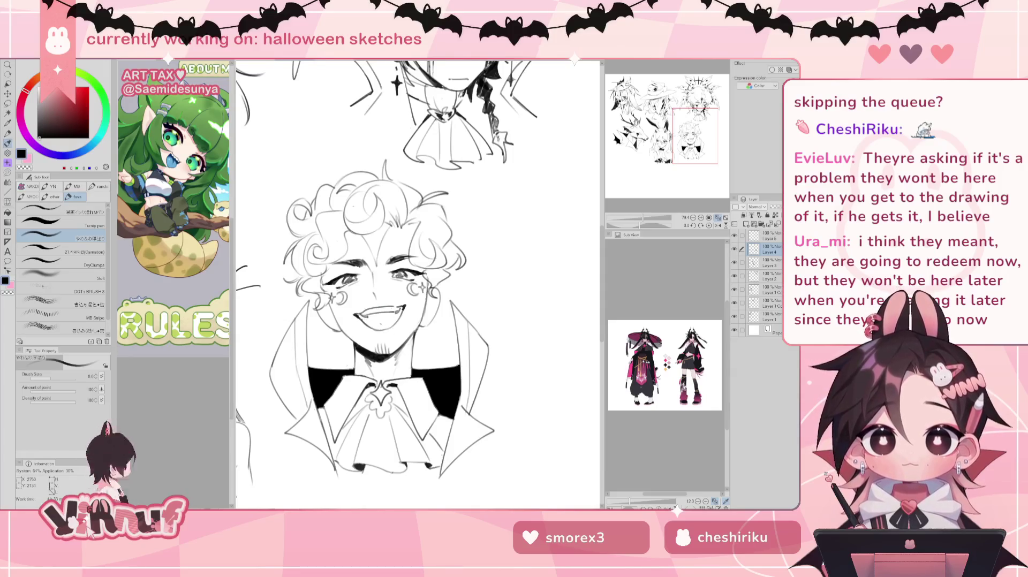
Step: Switch to the Eraser after finishing the toothy grin
{"action": "key", "text": "e"}
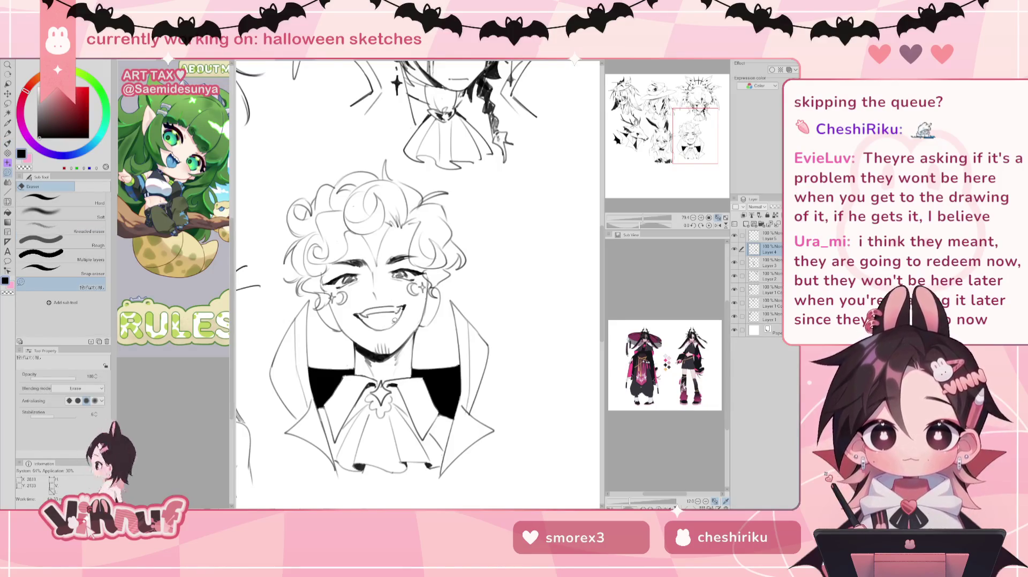
Step: Fill the inside of the vampire's grin solid black with the Fill tool
{"action": "key", "text": "g"}
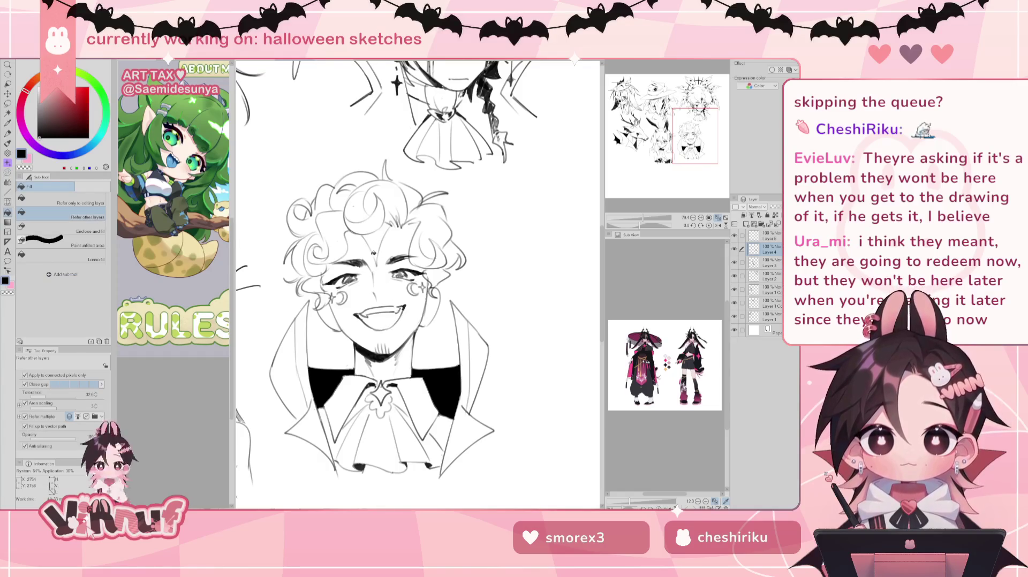
{"action": "key", "text": "p"}
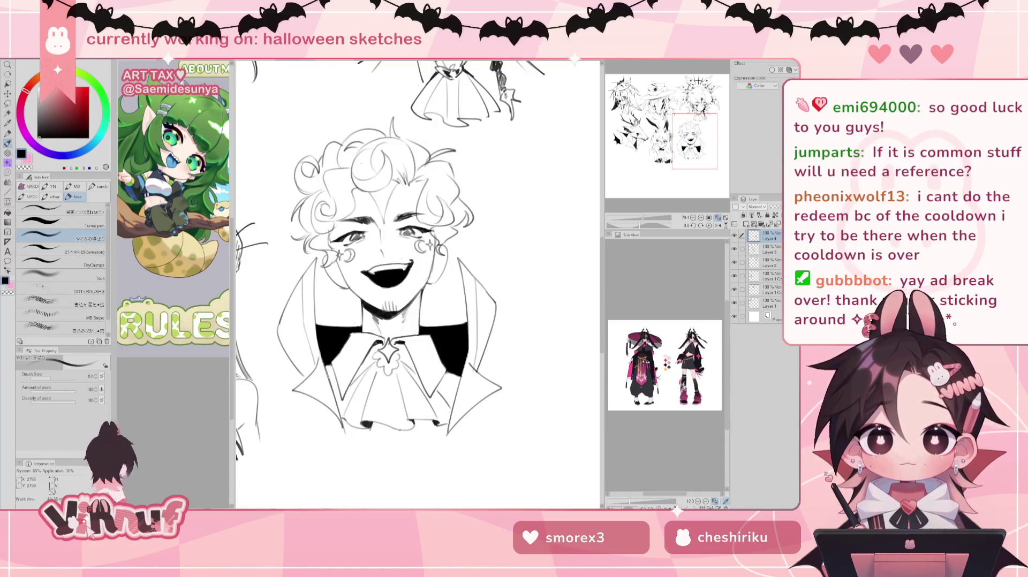
Step: Erase white fang shapes into the black mouth and tidy the lip lines with the pen
{"action": "key", "text": "e"}
{"action": "mouse_move", "coordinate": [376, 265]}
{"action": "left_mouse_down"}
{"action": "mouse_move", "coordinate": [380, 277]}
{"action": "mouse_move", "coordinate": [401, 276]}
{"action": "left_mouse_up"}
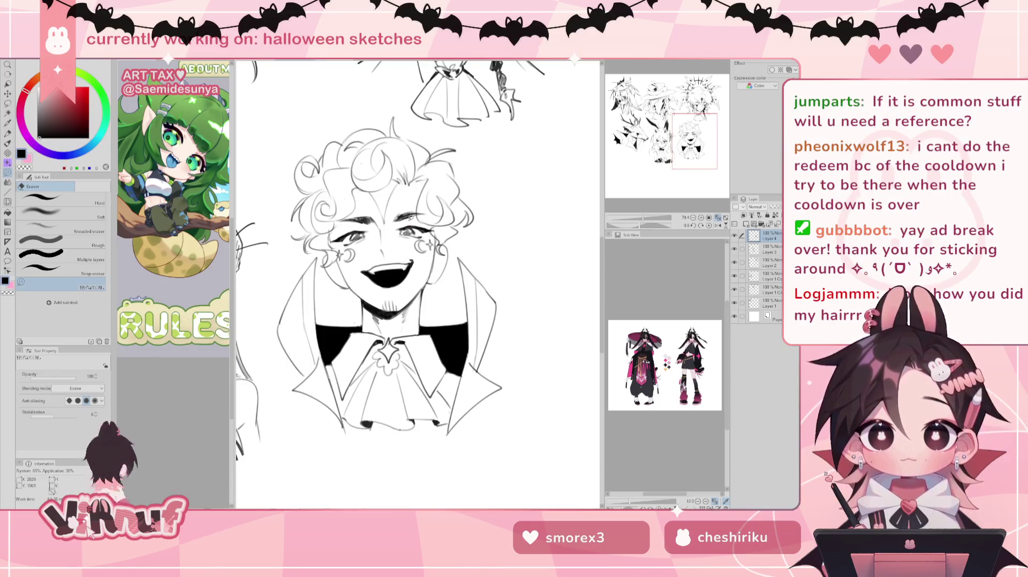
{"action": "key", "text": "p"}
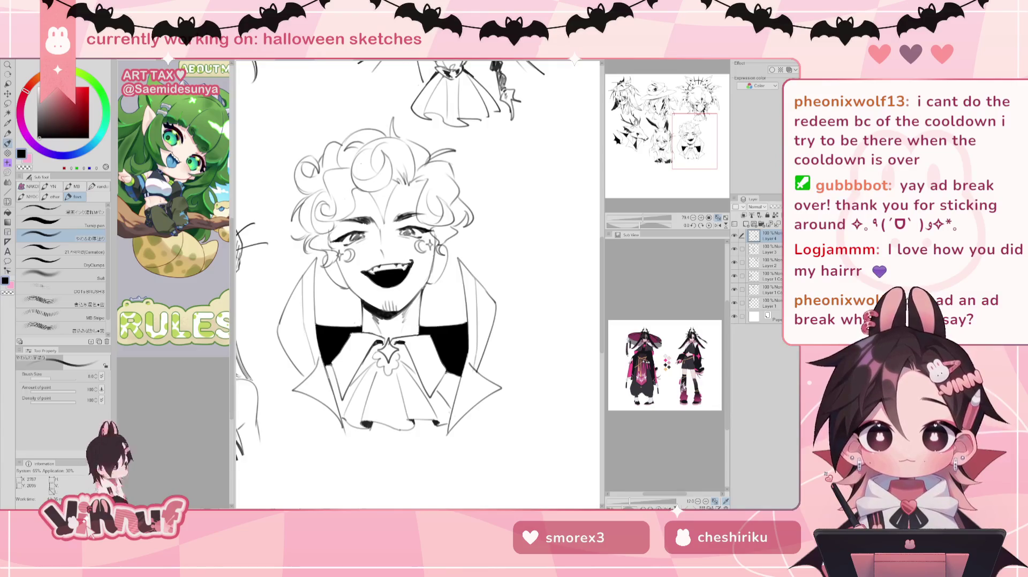
{"action": "key", "text": "e"}
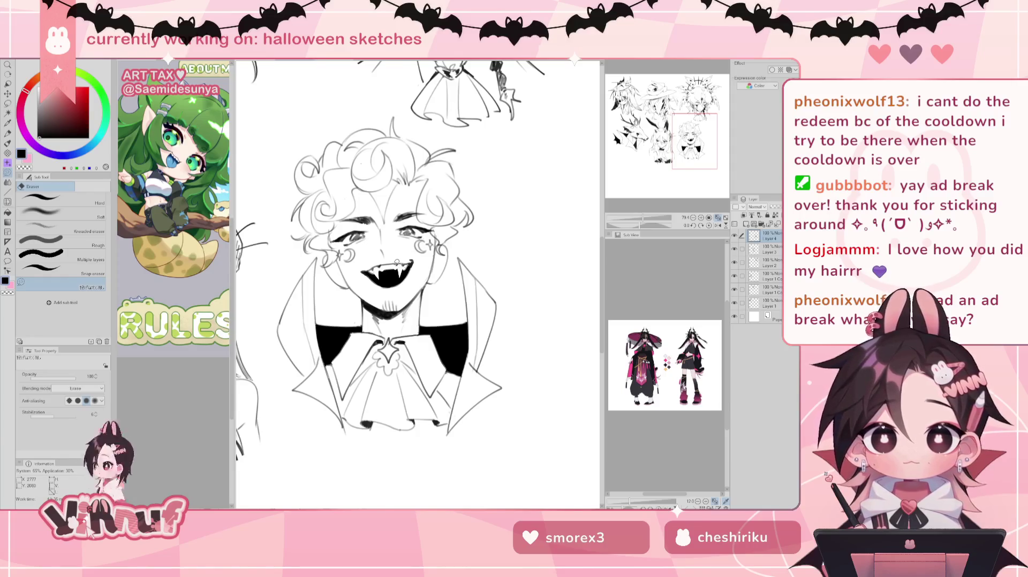
{"action": "key", "text": "p"}
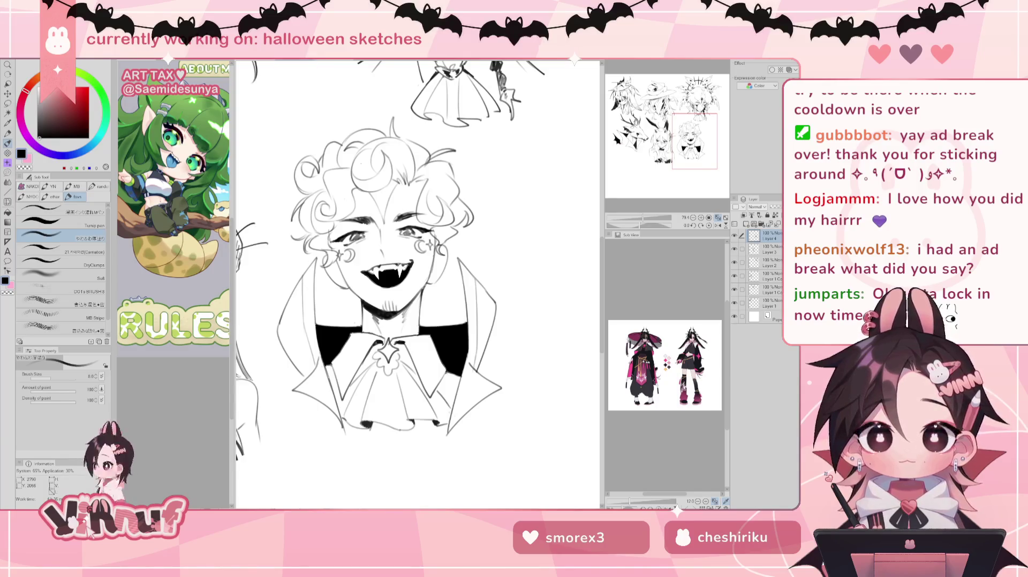
{"action": "key", "text": "j"}
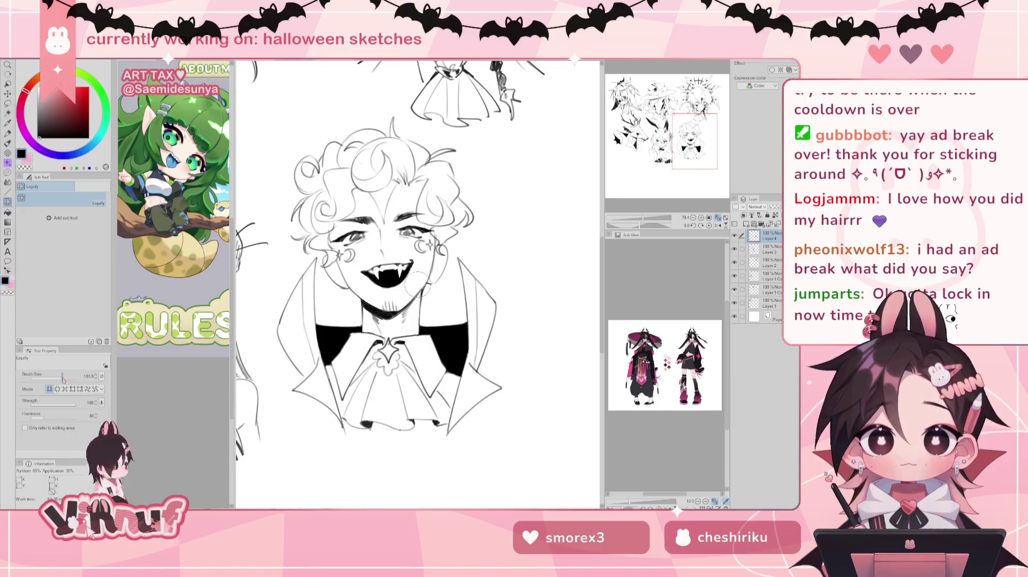
Step: Liquify the mouth, left cheek and chin lines into a new shape
{"action": "mouse_move", "coordinate": [417, 284]}
{"action": "left_mouse_down"}
{"action": "mouse_move", "coordinate": [386, 297]}
{"action": "mouse_move", "coordinate": [389, 322]}
{"action": "mouse_move", "coordinate": [418, 284]}
{"action": "mouse_move", "coordinate": [377, 278]}
{"action": "left_mouse_up"}
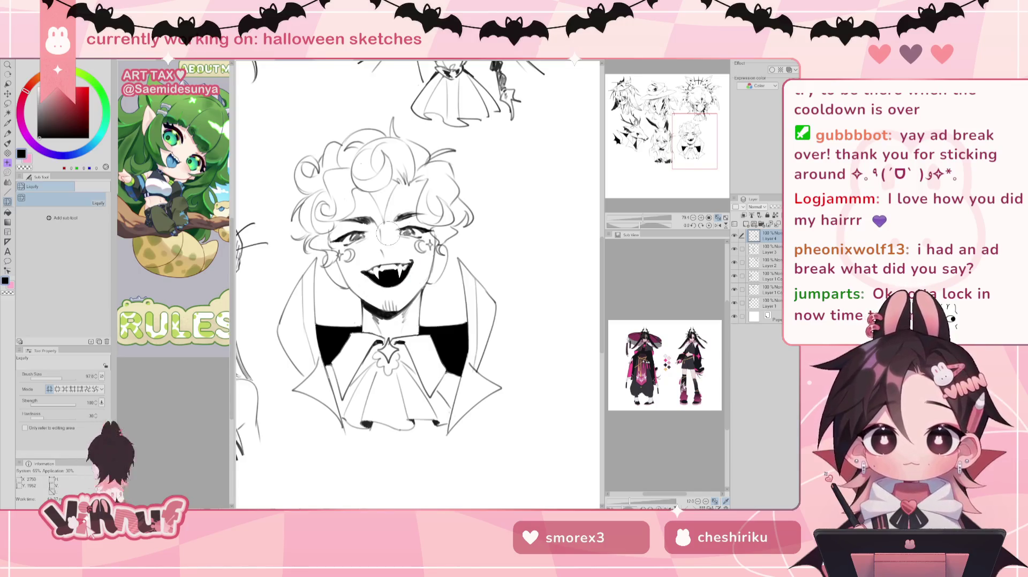
{"action": "key", "text": "m"}
{"action": "left_click_drag", "start_coordinate": [419, 250], "coordinate": [423, 256]}
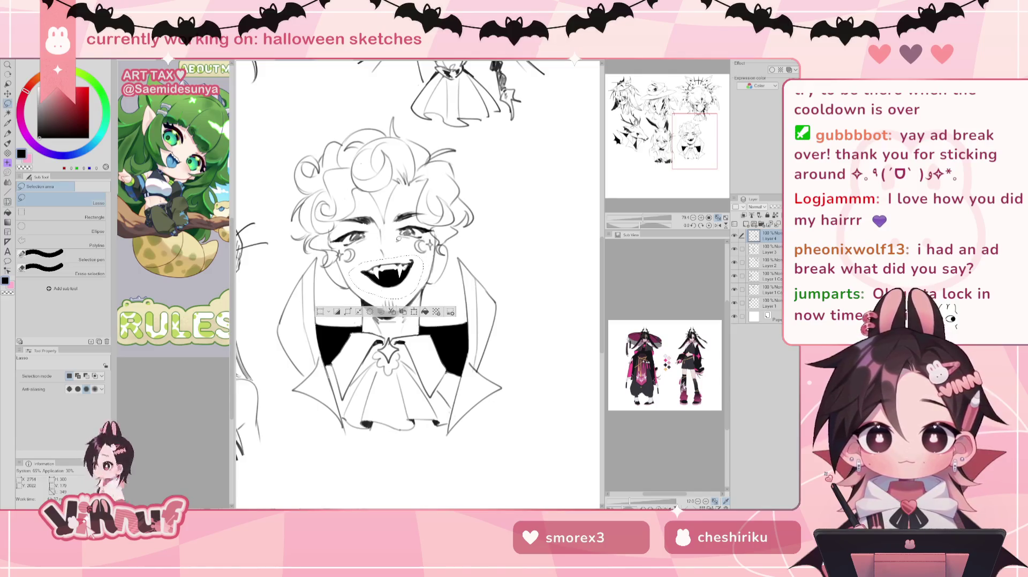
{"action": "key", "text": "j"}
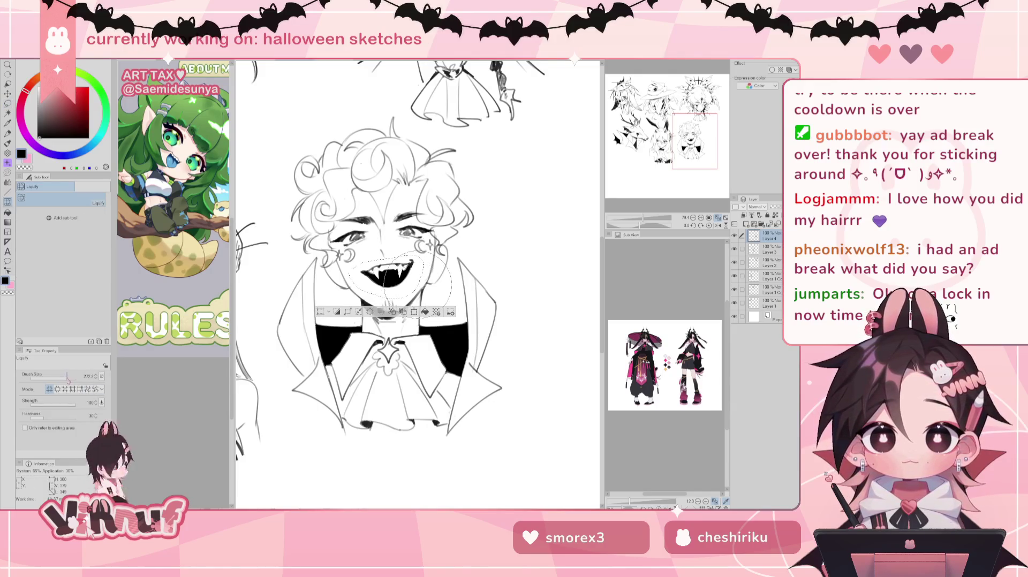
{"action": "mouse_move", "coordinate": [382, 321]}
{"action": "left_mouse_down"}
{"action": "mouse_move", "coordinate": [358, 299]}
{"action": "mouse_move", "coordinate": [362, 323]}
{"action": "mouse_move", "coordinate": [321, 300]}
{"action": "left_mouse_up"}
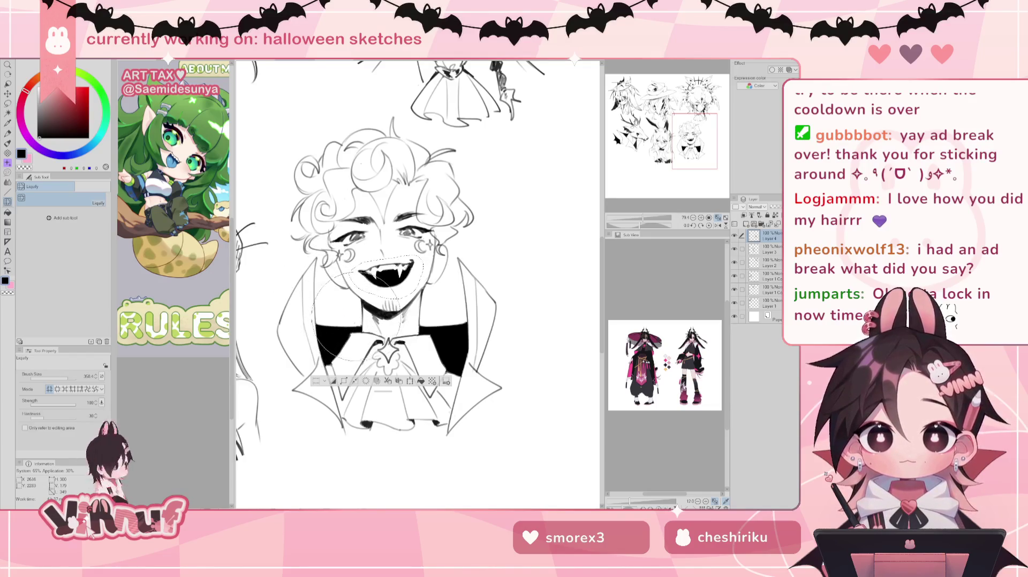
{"action": "left_click_drag", "start_coordinate": [321, 300], "coordinate": [401, 332]}
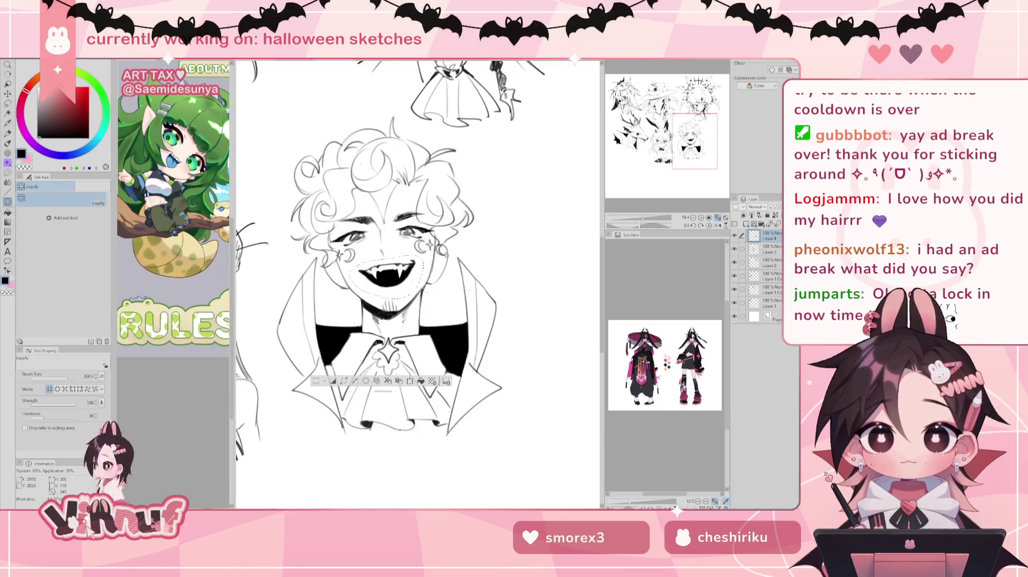
{"action": "key", "text": "ctrl+d"}
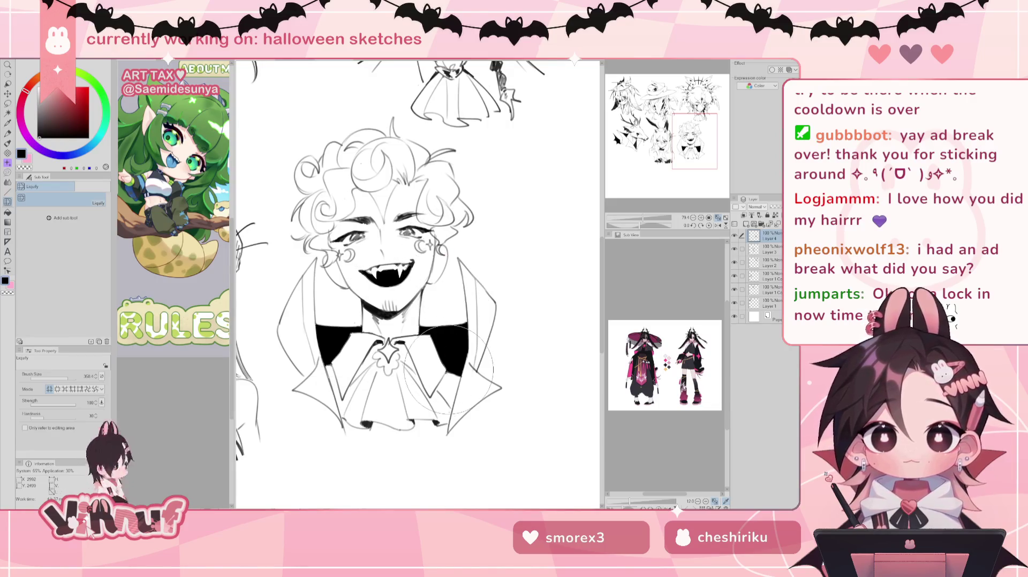
{"action": "key", "text": "ctrl+z"}
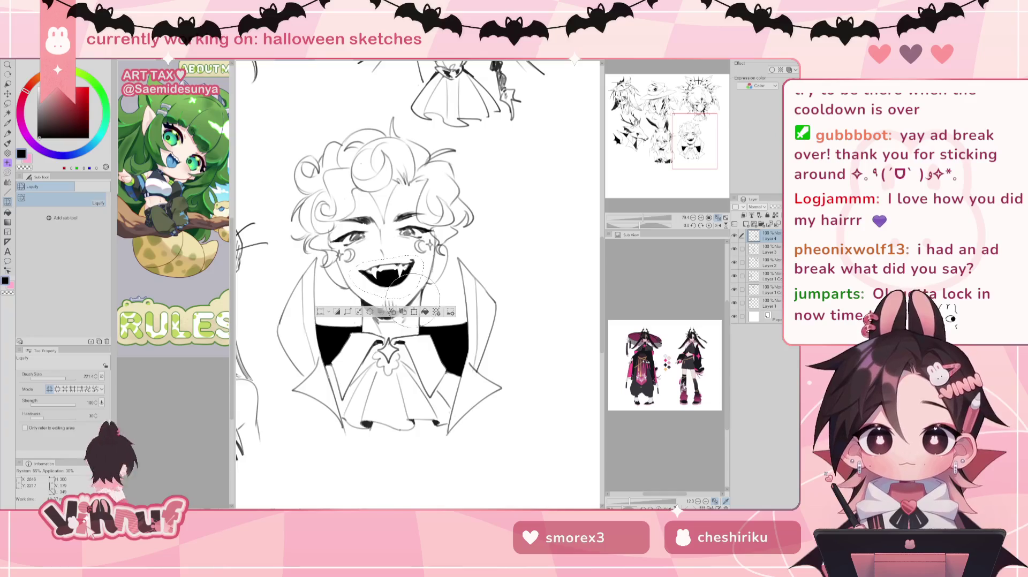
{"action": "mouse_move", "coordinate": [413, 299]}
{"action": "left_mouse_down"}
{"action": "mouse_move", "coordinate": [423, 298]}
{"action": "mouse_move", "coordinate": [418, 310]}
{"action": "left_mouse_up"}
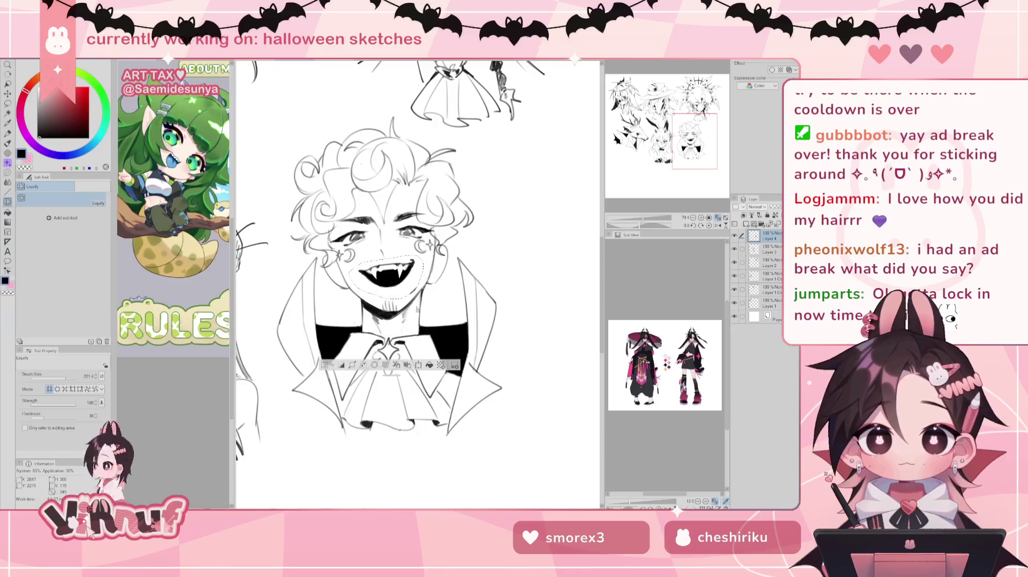
{"action": "key", "text": "e"}
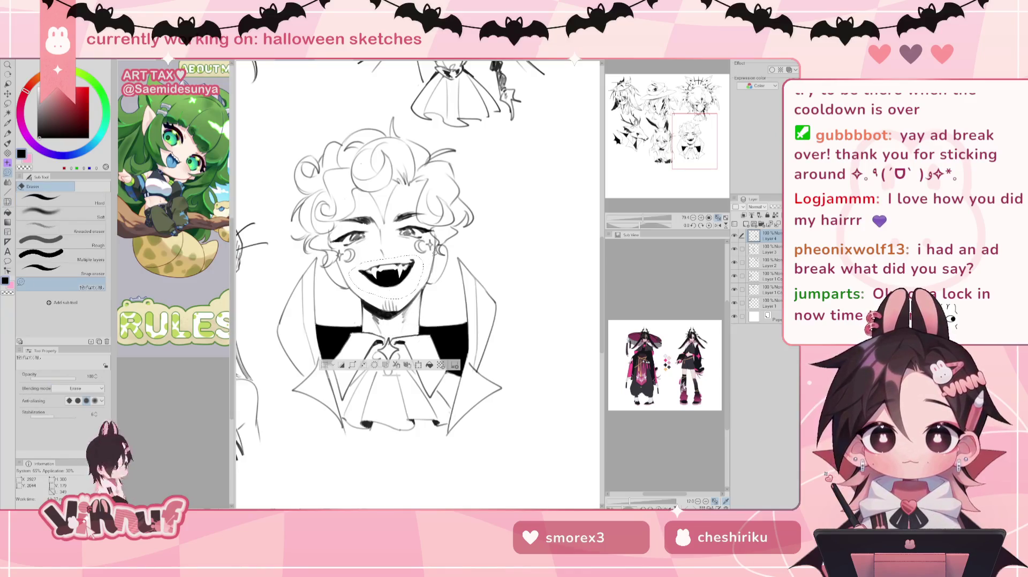
{"action": "key", "text": "ctrl+d"}
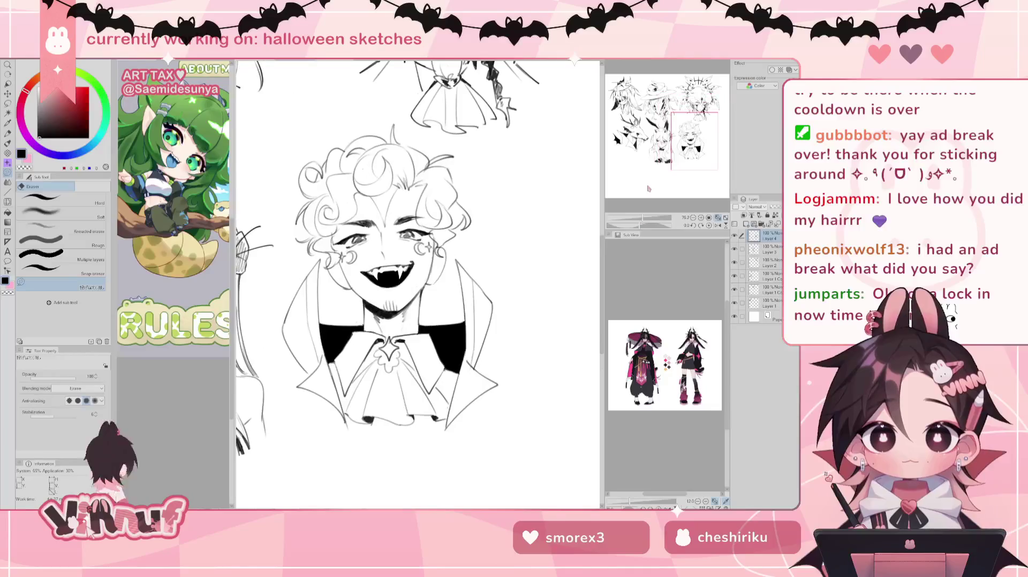
Step: Scale the lasso-selected mouth slightly larger downward and commit the transform
{"action": "key", "text": "m"}
{"action": "left_click_drag", "start_coordinate": [364, 265], "coordinate": [413, 258]}
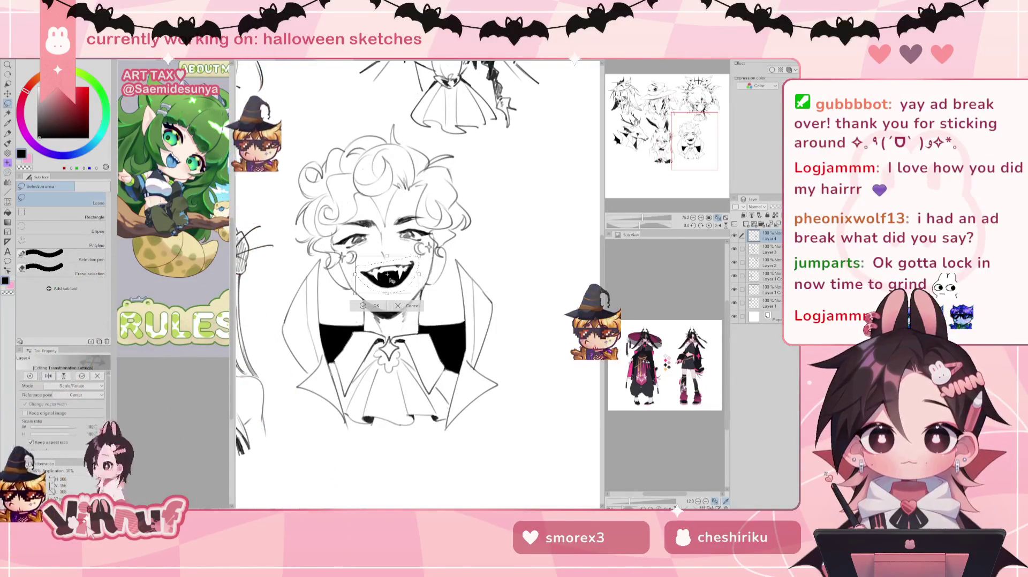
{"action": "key", "text": "ctrl+t"}
{"action": "left_click_drag", "start_coordinate": [386, 293], "coordinate": [387, 296]}
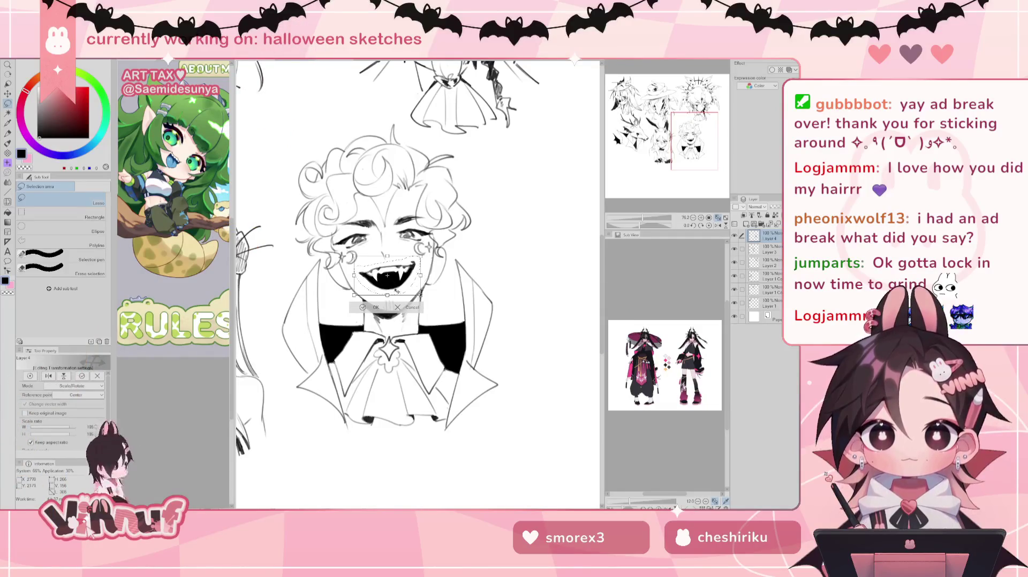
{"action": "key", "text": "Return"}
{"action": "key", "text": "ctrl+d"}
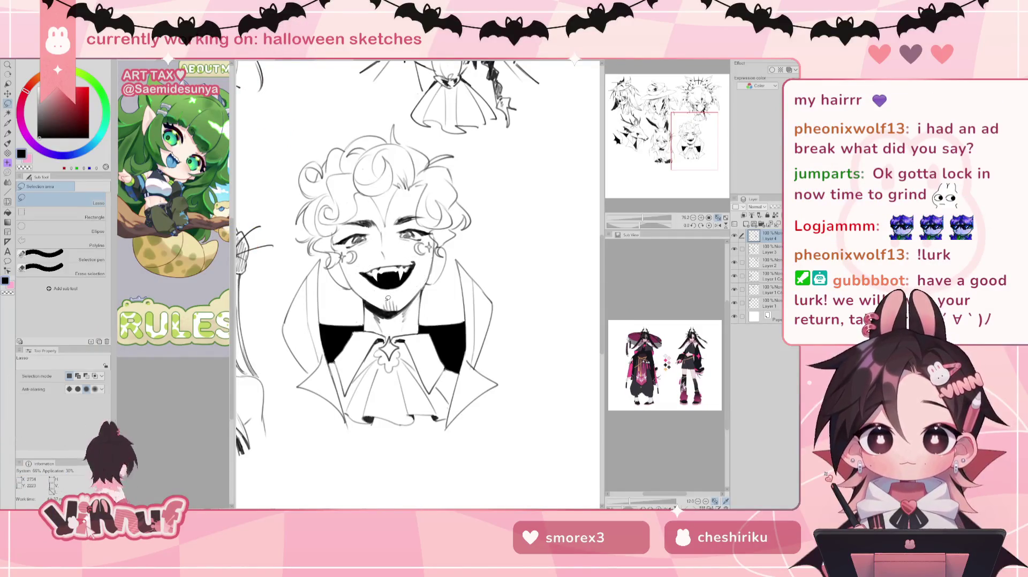
{"action": "scroll", "coordinate": [418, 268], "scroll_direction": "down", "scroll_amount": 5}
{"action": "scroll", "coordinate": [375, 241], "scroll_direction": "up", "scroll_amount": 3}
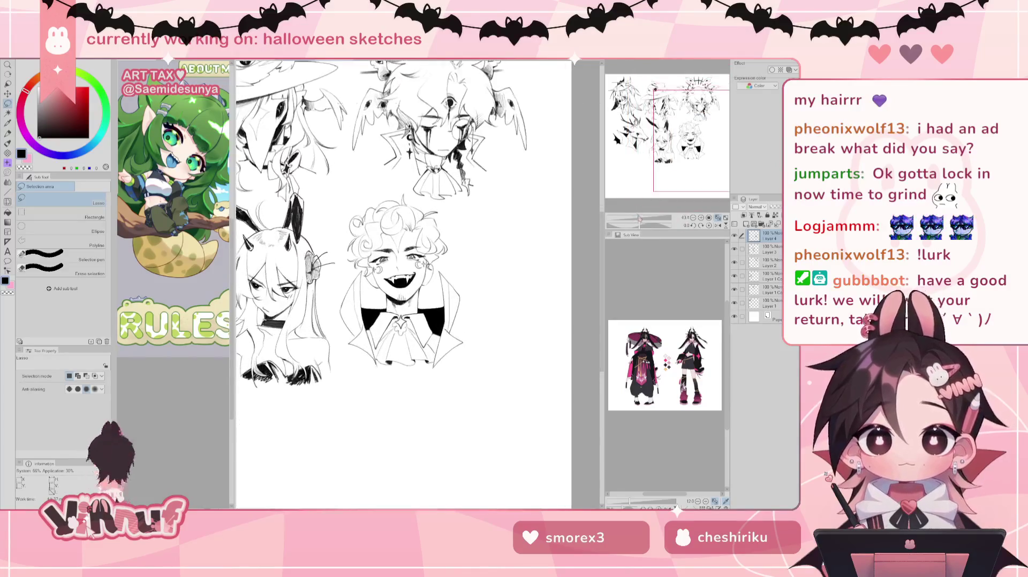
{"action": "key", "text": "b"}
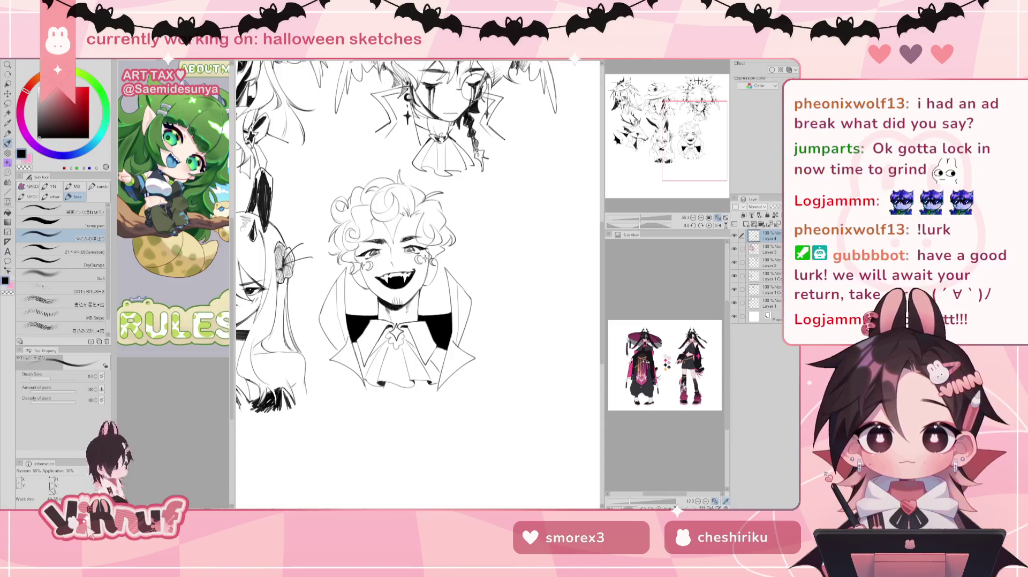
{"action": "key", "text": "Delete"}
{"action": "left_click", "coordinate": [734, 236]}
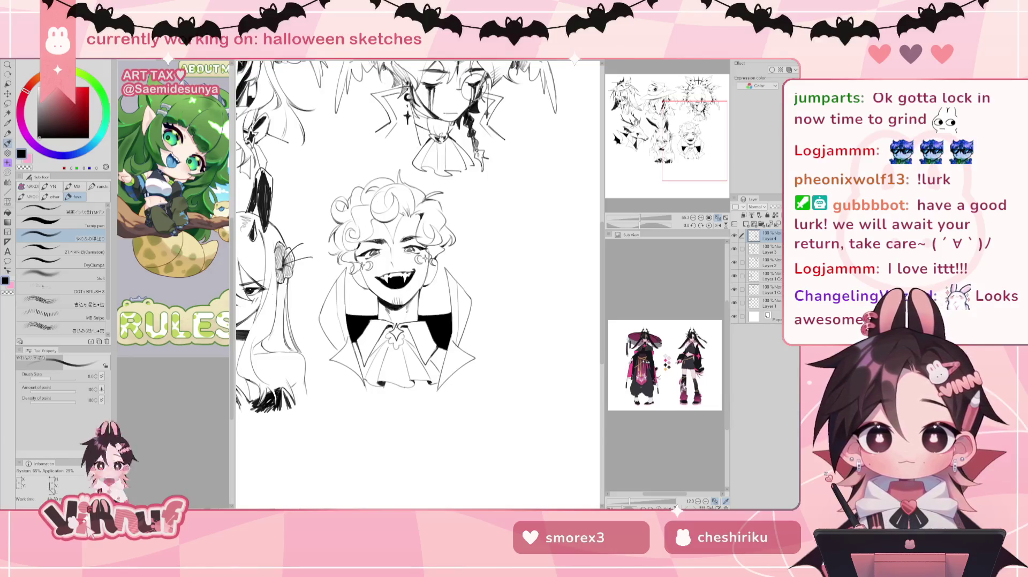
Step: Pick a darker ink colour and frame the whole vampire bust in view
{"action": "scroll", "coordinate": [396, 268], "scroll_direction": "up", "scroll_amount": 3}
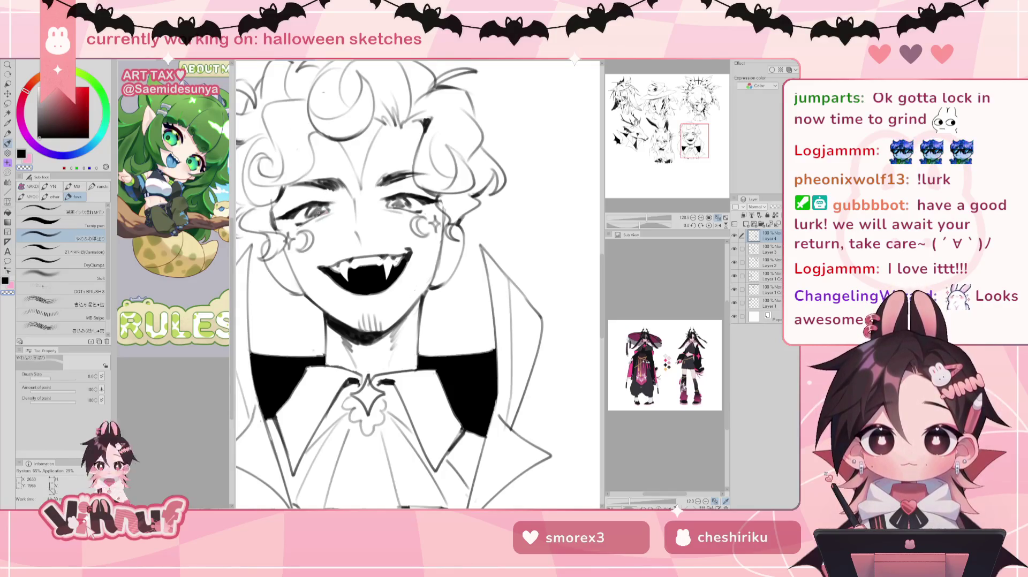
{"action": "left_click", "coordinate": [305, 209], "text": "alt"}
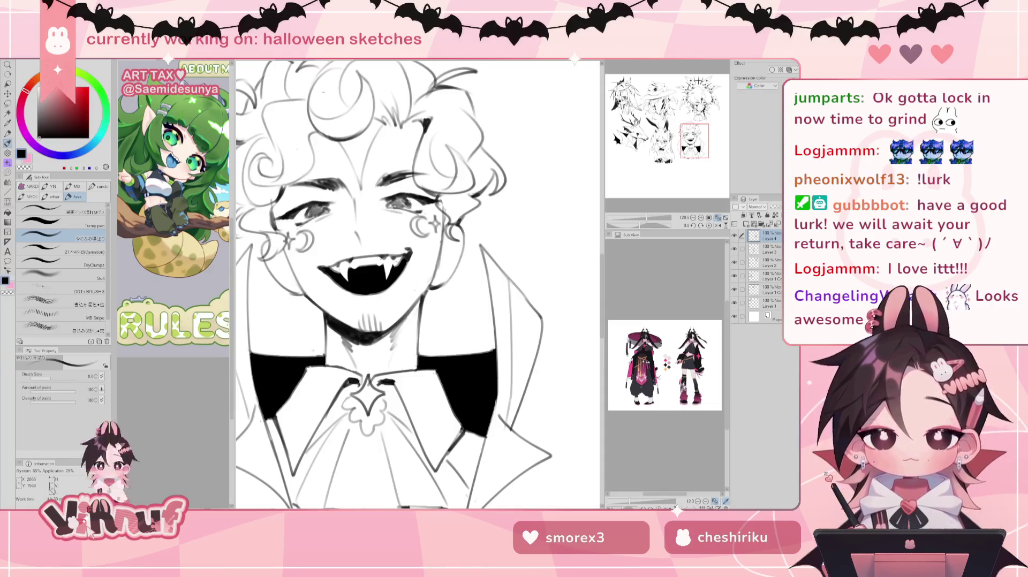
{"action": "key", "text": "c"}
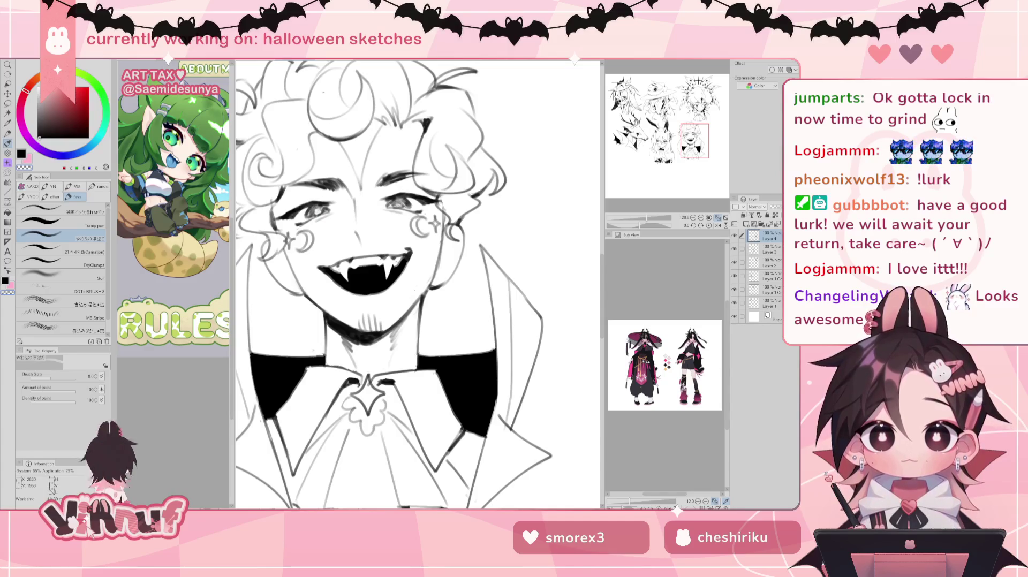
{"action": "left_click", "coordinate": [718, 218]}
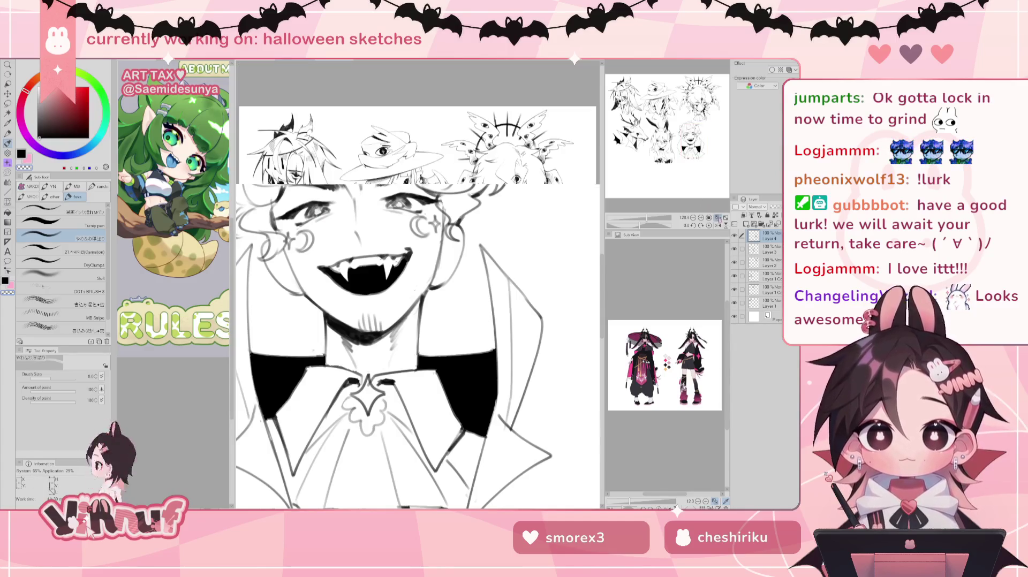
{"action": "left_click_drag", "start_coordinate": [645, 214], "coordinate": [663, 217]}
{"action": "left_click_drag", "start_coordinate": [662, 142], "coordinate": [689, 153]}
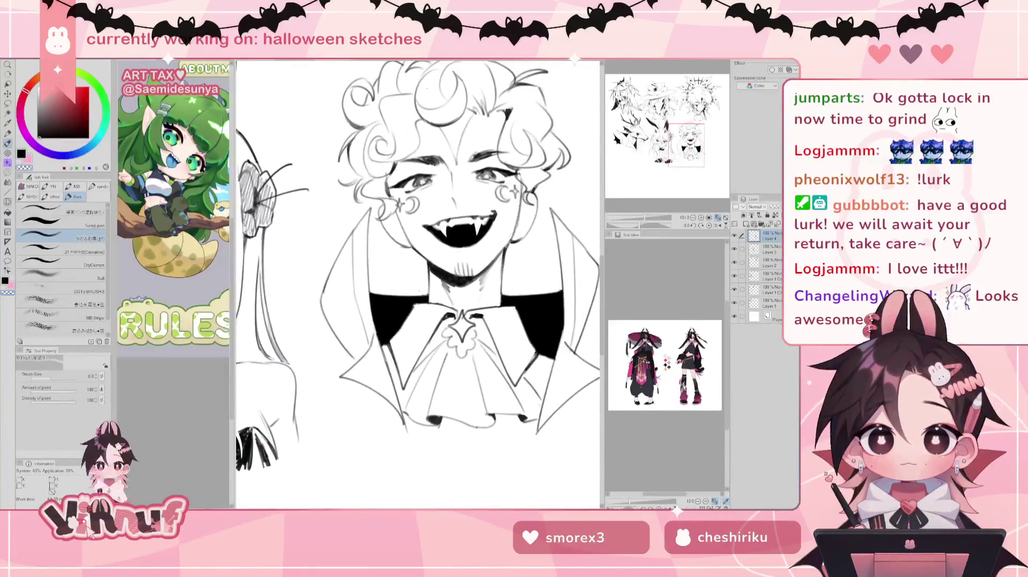
{"action": "left_click_drag", "start_coordinate": [663, 217], "coordinate": [641, 216]}
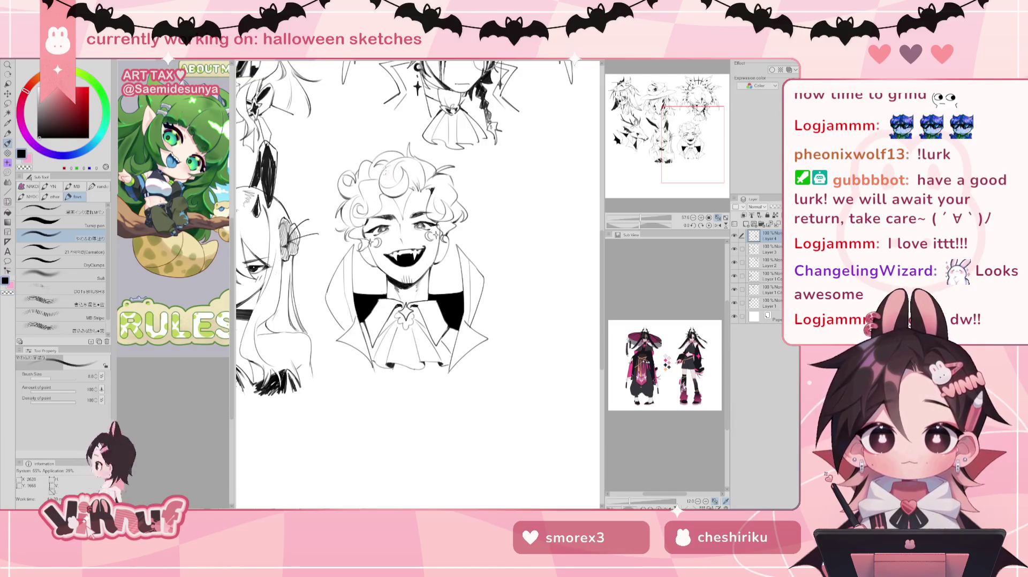
Step: Ink extra curly-hair strokes, hatch both collar edges, and add a left-cheek line
{"action": "left_click_drag", "start_coordinate": [385, 164], "coordinate": [391, 176]}
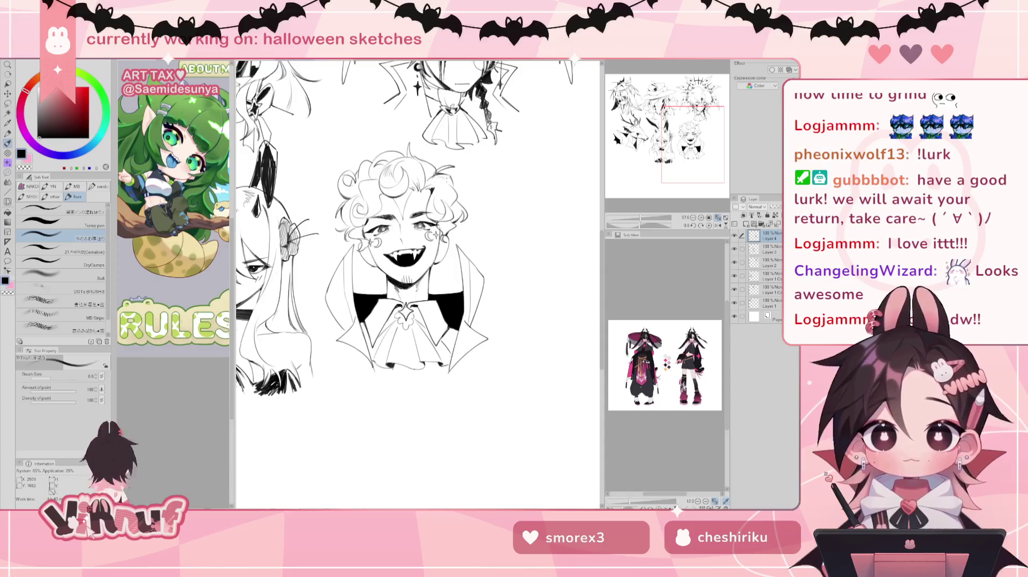
{"action": "left_click_drag", "start_coordinate": [449, 183], "coordinate": [443, 198]}
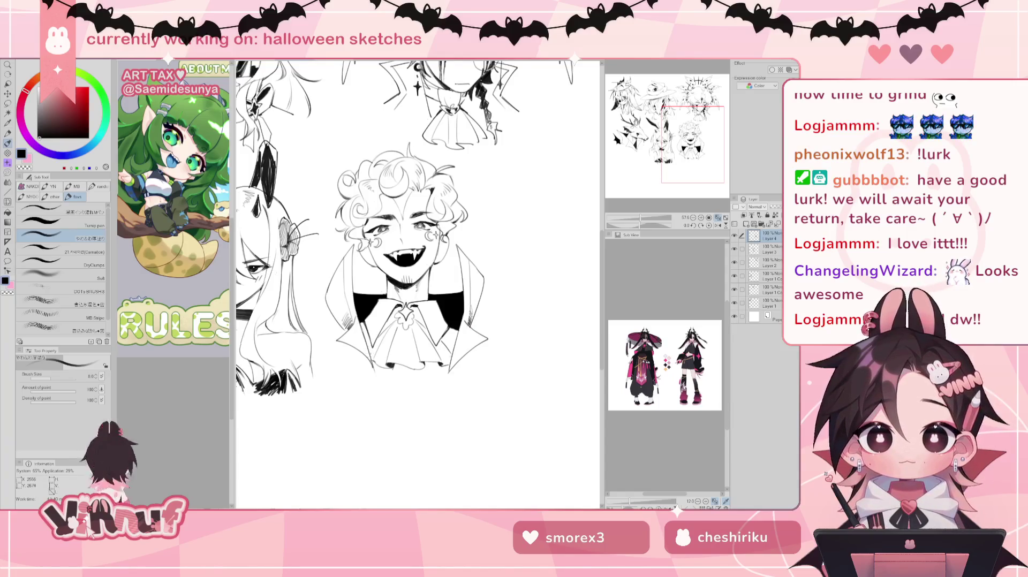
{"action": "left_click_drag", "start_coordinate": [371, 363], "coordinate": [363, 339]}
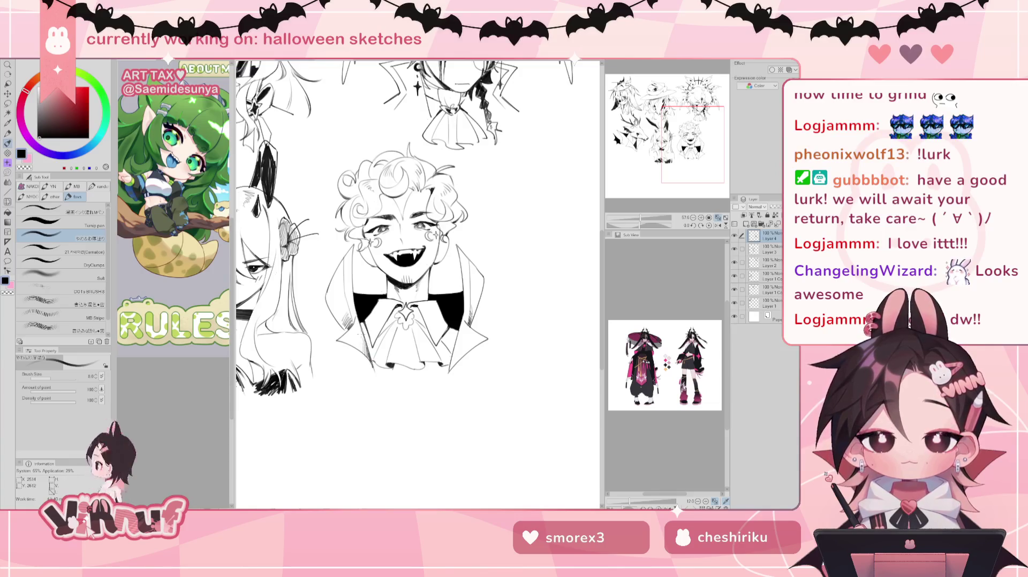
{"action": "left_click_drag", "start_coordinate": [450, 365], "coordinate": [463, 336]}
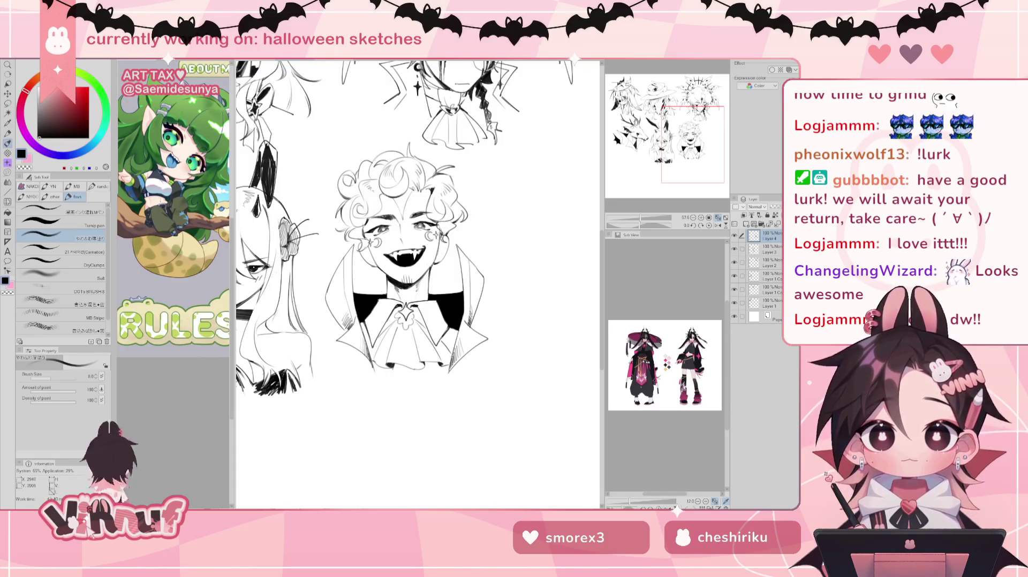
{"action": "key", "text": "e"}
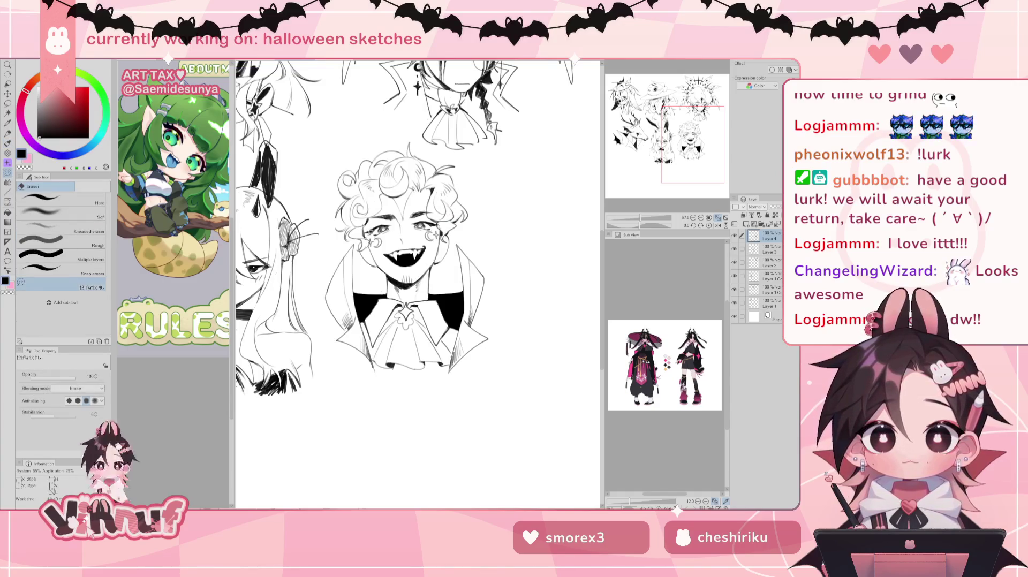
{"action": "key", "text": "b"}
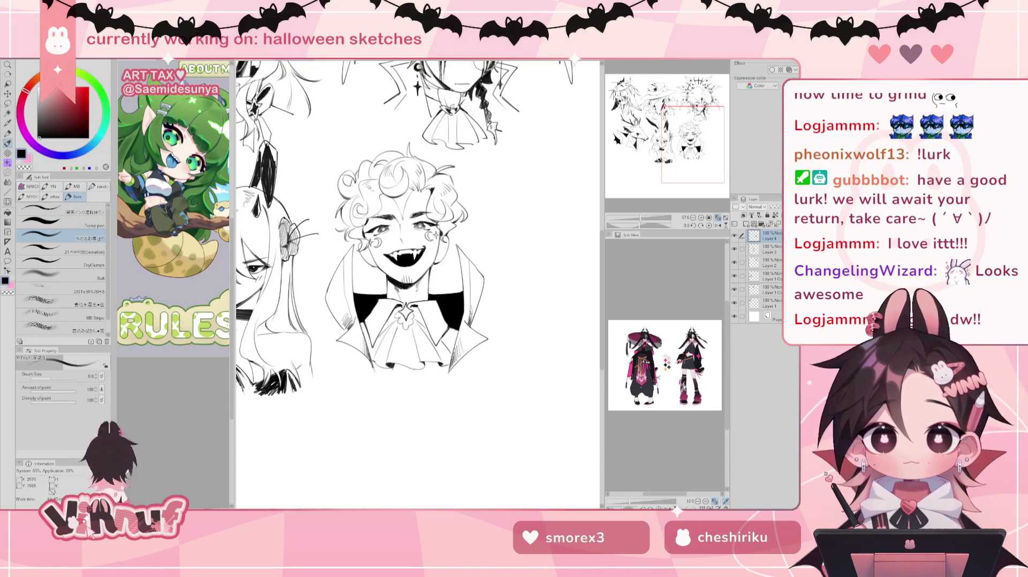
{"action": "left_click_drag", "start_coordinate": [375, 249], "coordinate": [369, 261]}
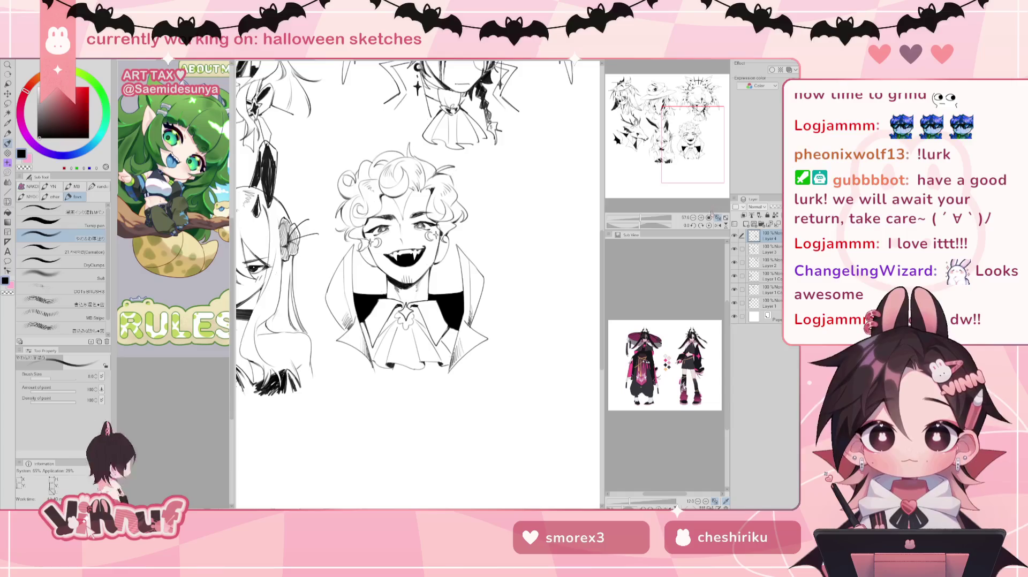
{"action": "scroll", "coordinate": [418, 284], "scroll_direction": "down", "scroll_amount": 3}
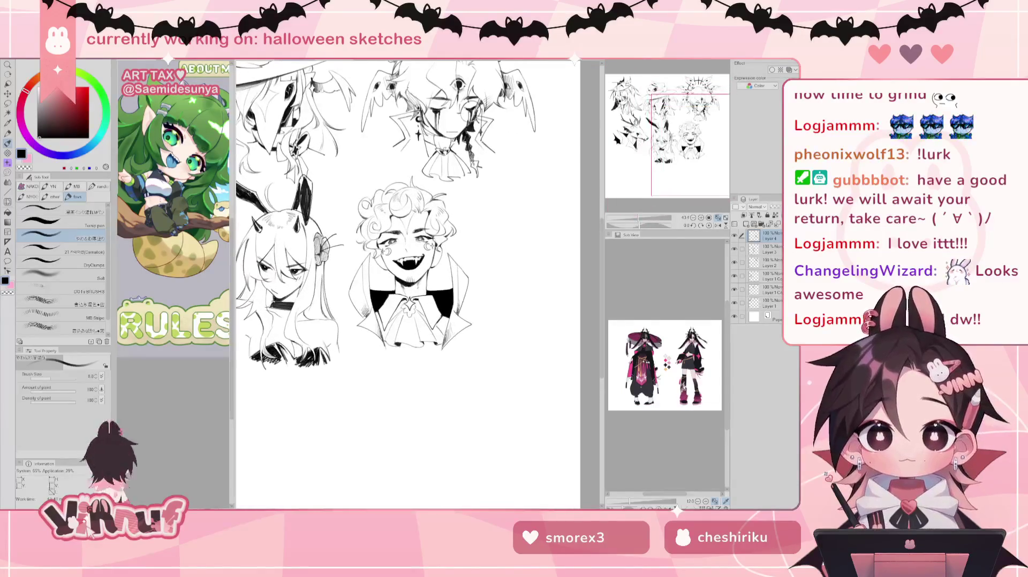
Step: Lasso the whole vampire bust and move it down and to the left
{"action": "scroll", "coordinate": [407, 241], "scroll_direction": "up", "scroll_amount": 2}
{"action": "key", "text": "m"}
{"action": "mouse_move", "coordinate": [383, 204]}
{"action": "left_mouse_down"}
{"action": "mouse_move", "coordinate": [491, 214]}
{"action": "mouse_move", "coordinate": [408, 169]}
{"action": "left_mouse_up"}
{"action": "left_click_drag", "start_coordinate": [638, 218], "coordinate": [635, 217]}
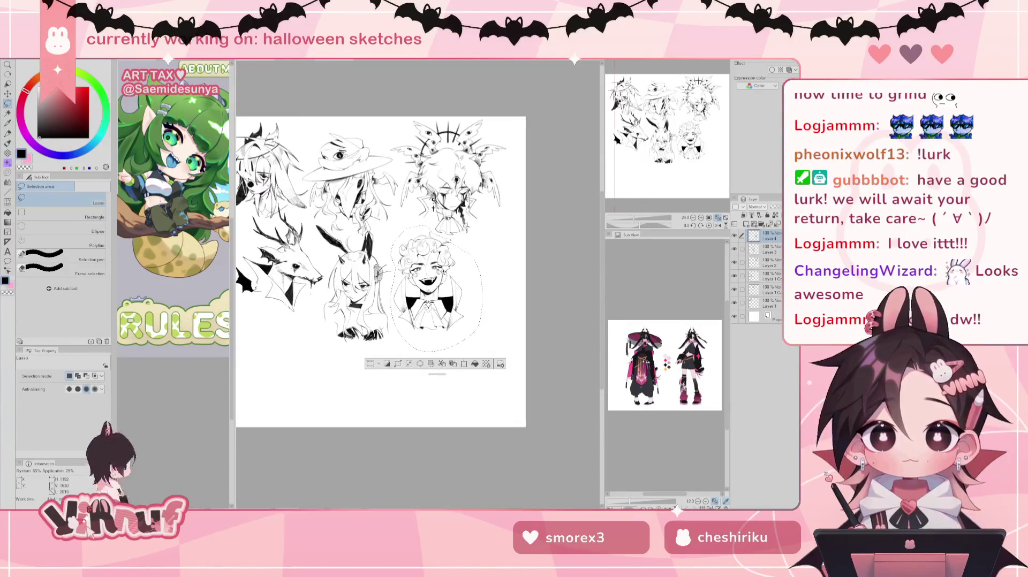
{"action": "key", "text": "k"}
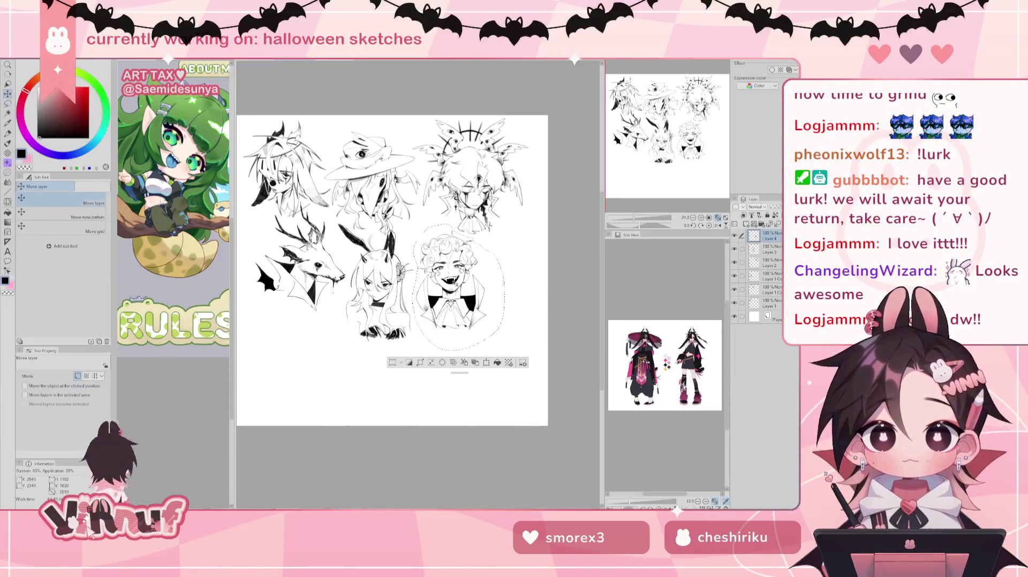
{"action": "mouse_move", "coordinate": [455, 279]}
{"action": "left_mouse_down"}
{"action": "mouse_move", "coordinate": [362, 308]}
{"action": "mouse_move", "coordinate": [458, 264]}
{"action": "left_mouse_up"}
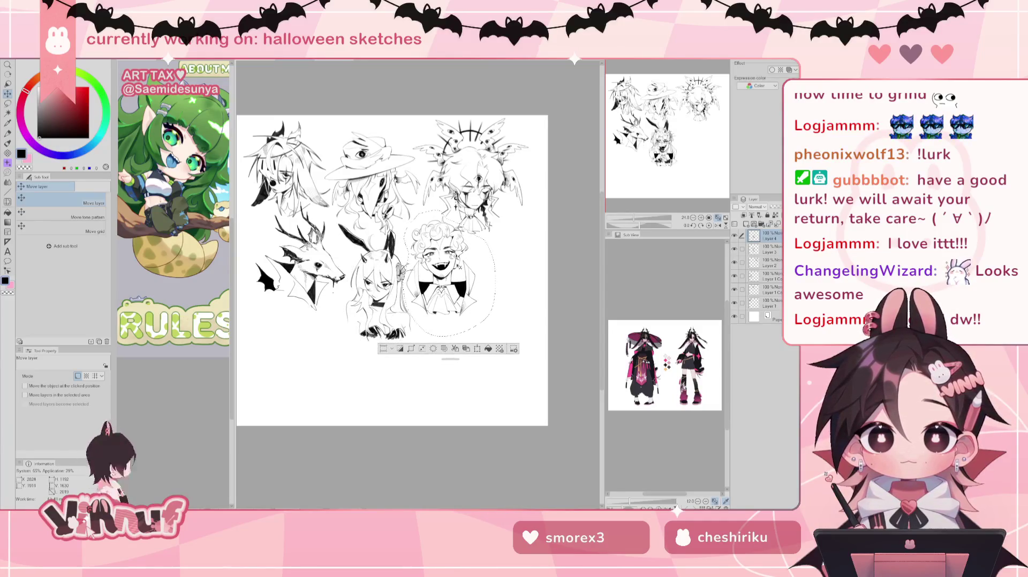
{"action": "mouse_move", "coordinate": [459, 264]}
{"action": "left_mouse_down"}
{"action": "mouse_move", "coordinate": [284, 355]}
{"action": "mouse_move", "coordinate": [312, 339]}
{"action": "left_mouse_up"}
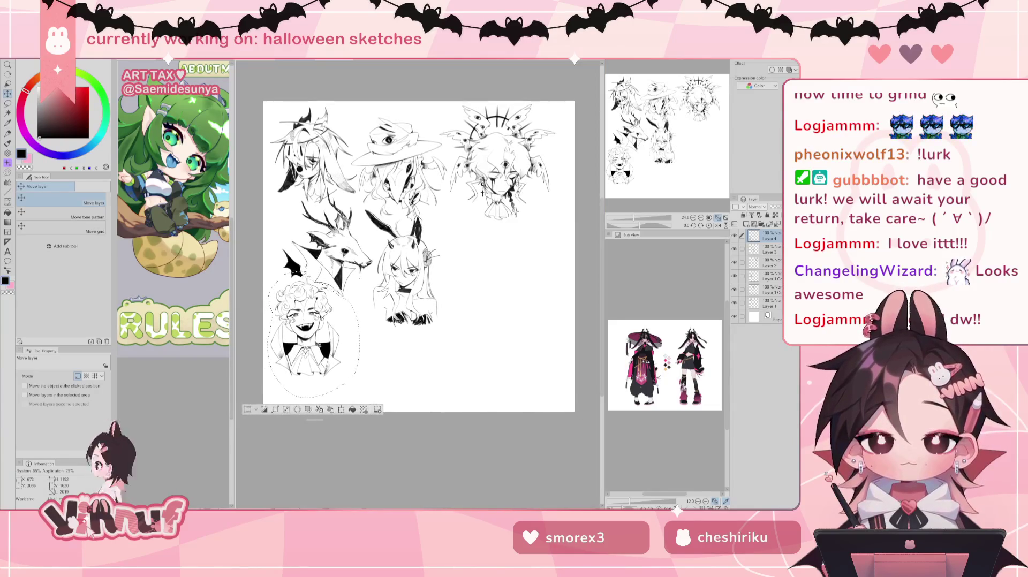
Step: Deselect and pan the view to blank canvas beside the sketches
{"action": "key", "text": "ctrl+d"}
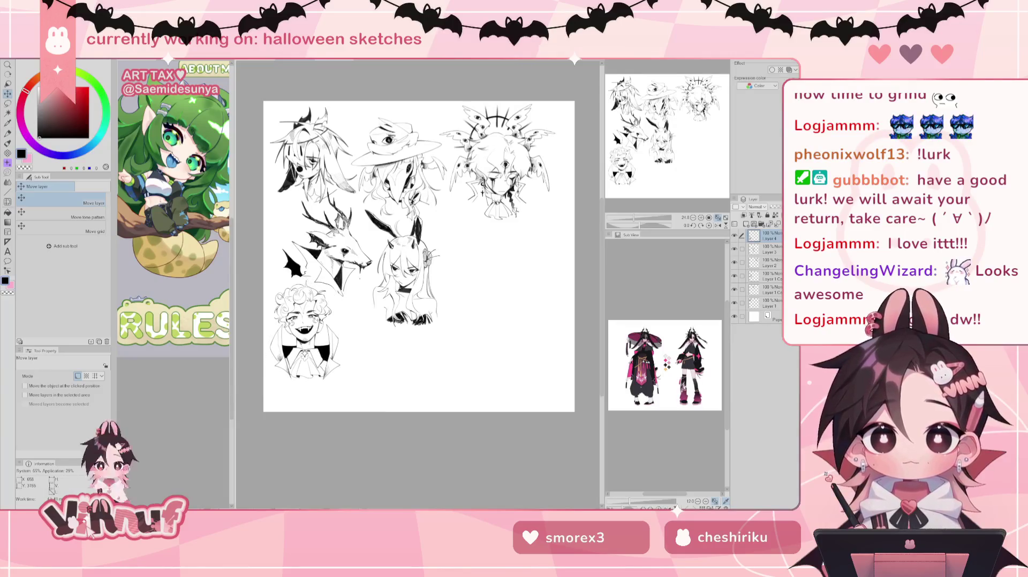
{"action": "scroll", "coordinate": [485, 257], "scroll_direction": "up", "scroll_amount": 4}
{"action": "left_click_drag", "start_coordinate": [674, 133], "coordinate": [693, 138]}
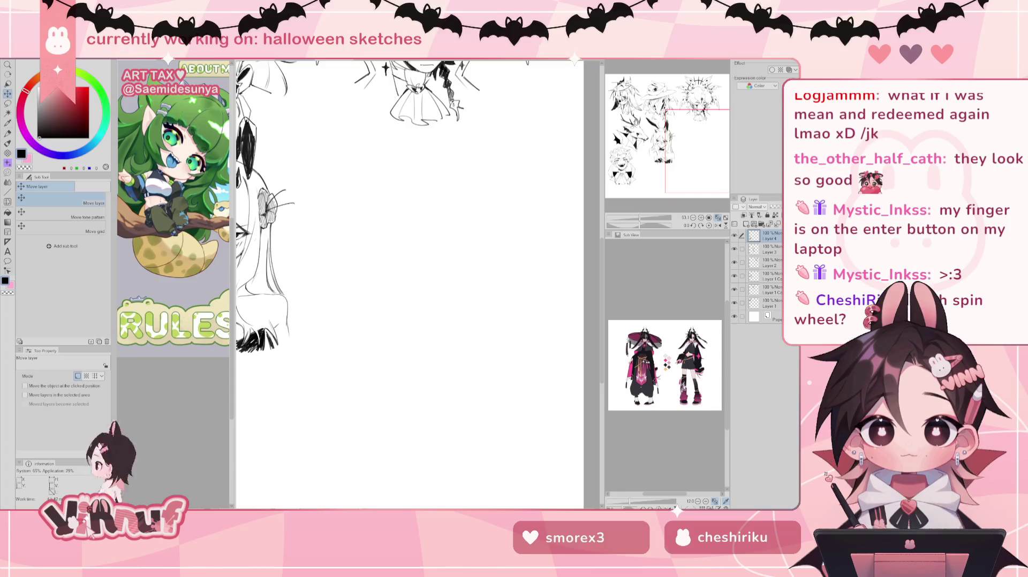
Step: Switch to the browser window showing the Wheel of Names page
{"action": "key", "text": "alt+Tab"}
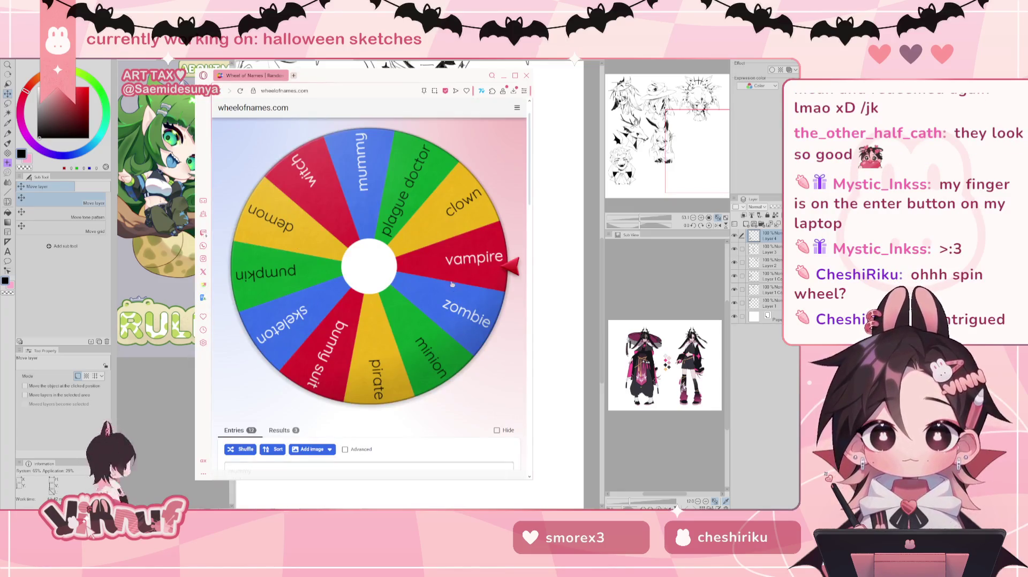
Step: Review the Halloween costume entries, spin the wheel to land on skeleton, then minimize the browser
{"action": "scroll", "coordinate": [397, 202], "scroll_direction": "down", "scroll_amount": 5}
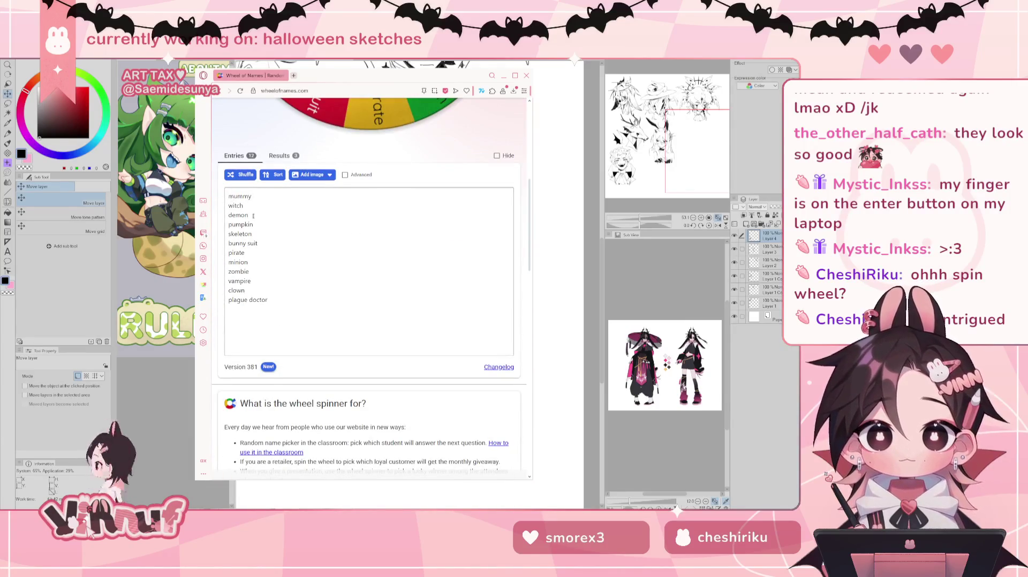
{"action": "left_click", "coordinate": [237, 215]}
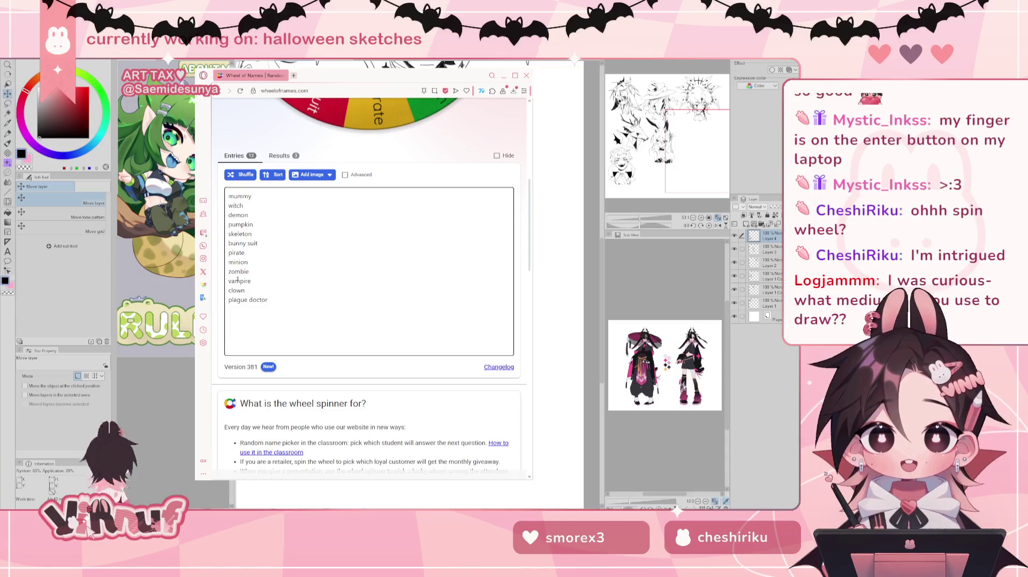
{"action": "scroll", "coordinate": [404, 278], "scroll_direction": "up", "scroll_amount": 6}
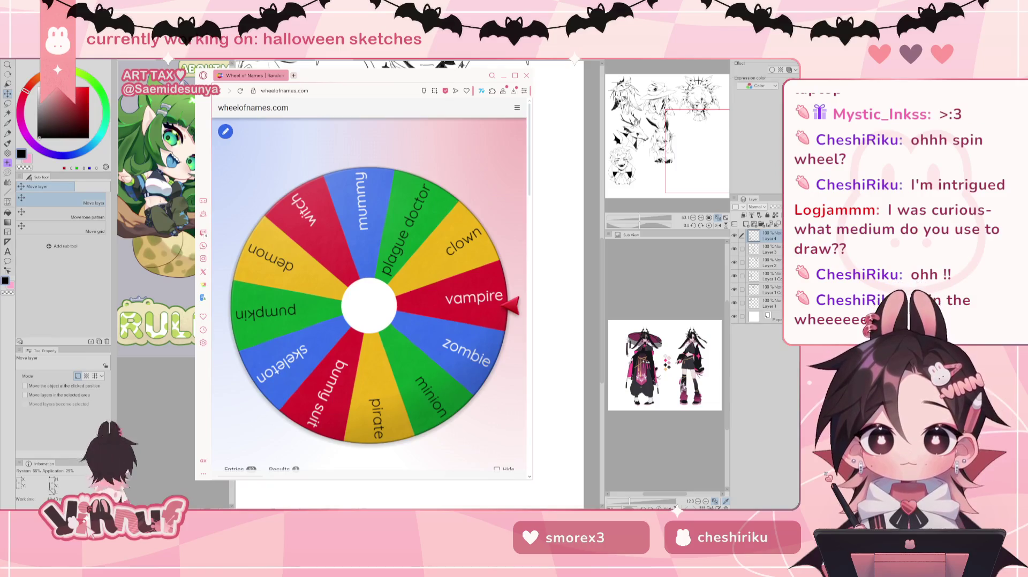
{"action": "left_click", "coordinate": [454, 293]}
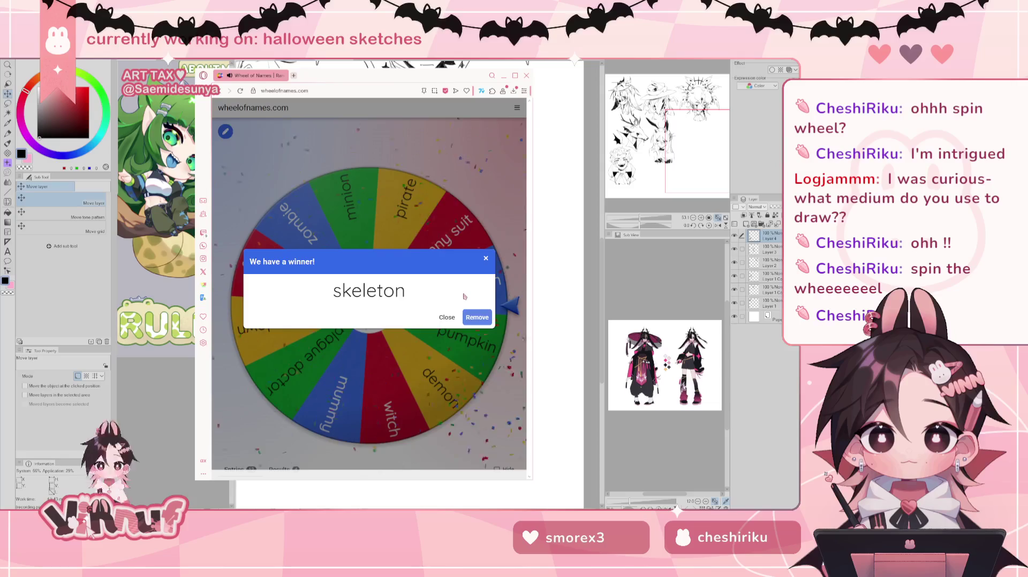
{"action": "left_click", "coordinate": [486, 258]}
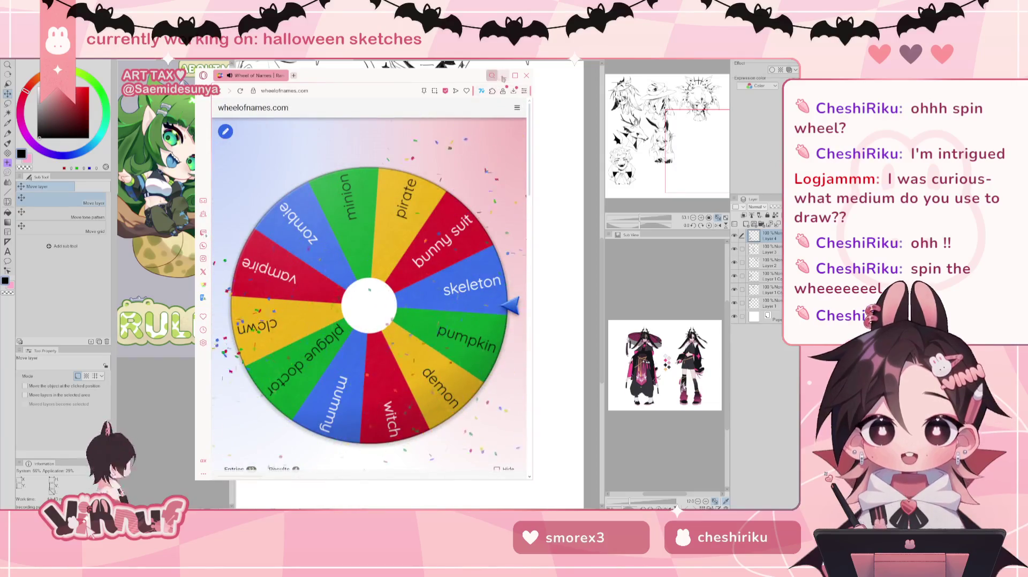
{"action": "left_click", "coordinate": [503, 76]}
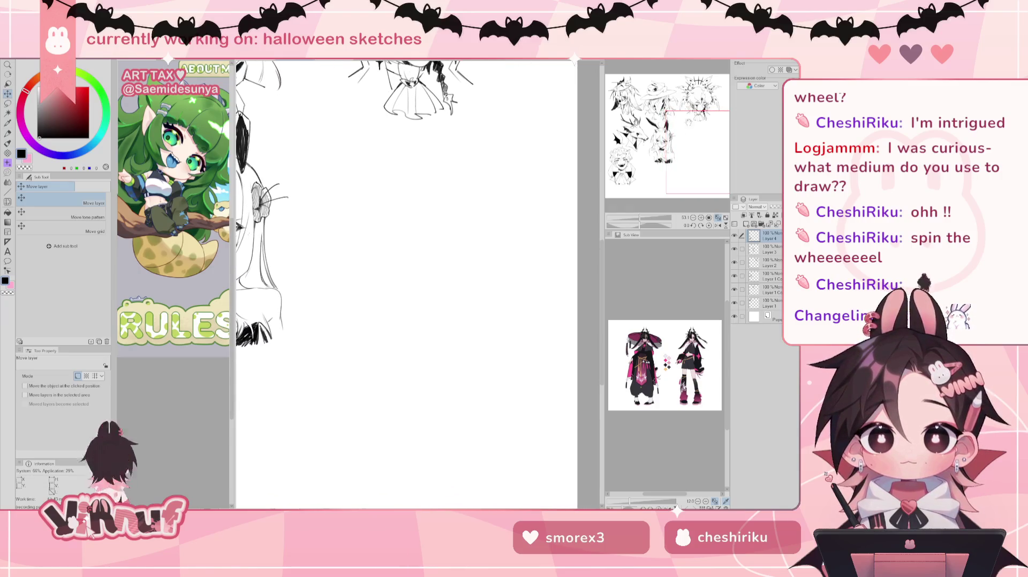
Step: Switch to the pencil brush and sketch a first trial curve for the head
{"action": "key", "text": "p"}
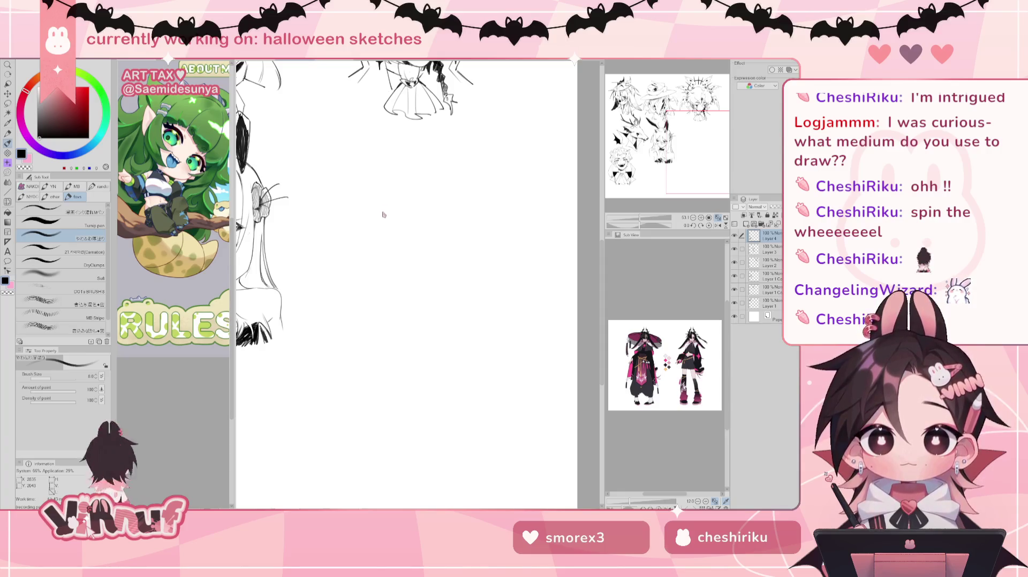
{"action": "left_click_drag", "start_coordinate": [412, 259], "coordinate": [362, 224]}
Step: Try several top and side arcs for the head outline, then erase the faint oval
{"action": "key", "text": "ctrl+z"}
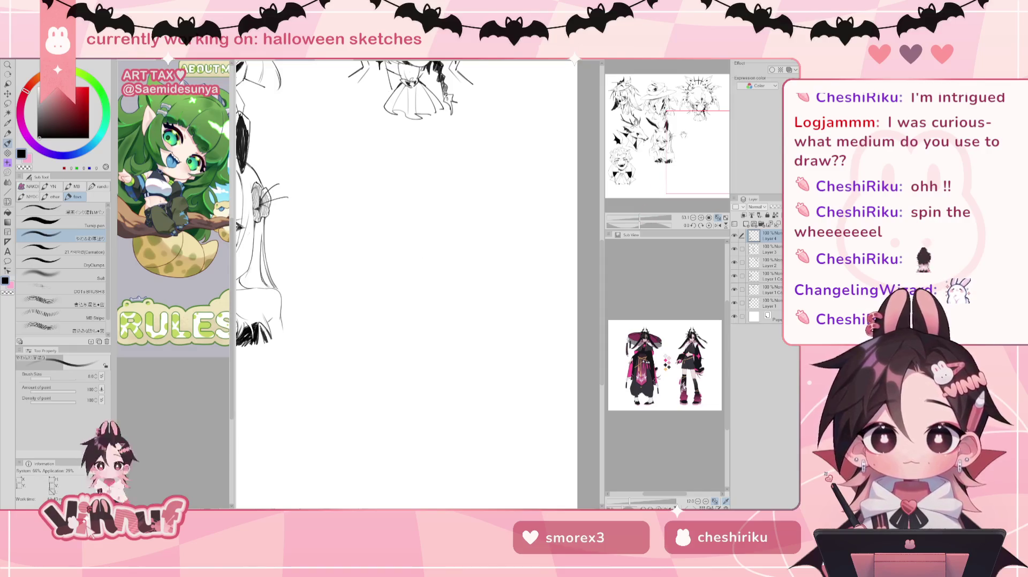
{"action": "left_click_drag", "start_coordinate": [367, 209], "coordinate": [442, 177]}
{"action": "left_click_drag", "start_coordinate": [375, 181], "coordinate": [380, 276]}
{"action": "key", "text": "ctrl+z"}
{"action": "left_click_drag", "start_coordinate": [392, 171], "coordinate": [467, 196]}
{"action": "key", "text": "ctrl+z"}
{"action": "mouse_move", "coordinate": [378, 179]}
{"action": "left_mouse_down"}
{"action": "mouse_move", "coordinate": [461, 182]}
{"action": "mouse_move", "coordinate": [479, 239]}
{"action": "left_mouse_up"}
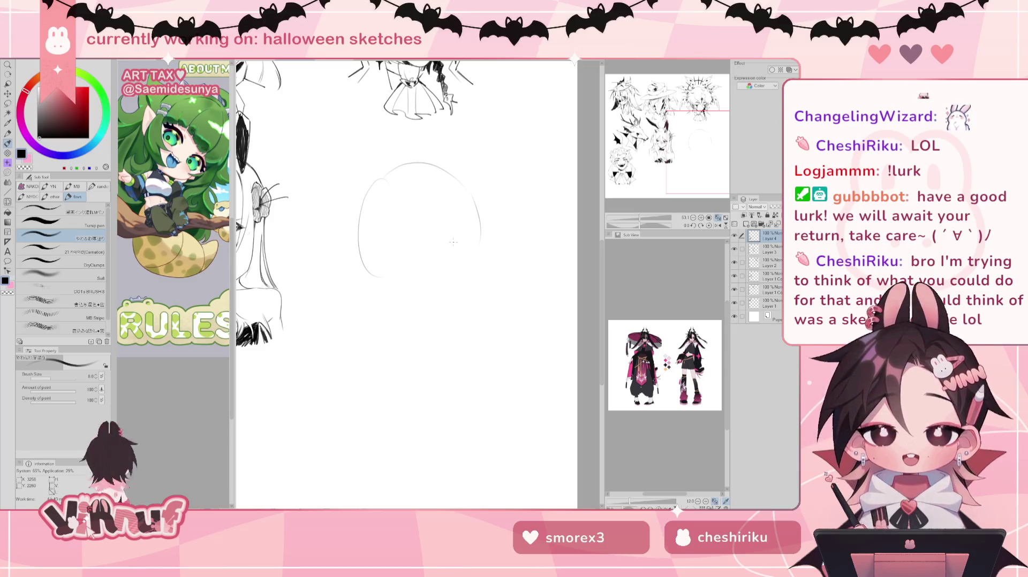
{"action": "mouse_move", "coordinate": [480, 236]}
{"action": "left_mouse_down"}
{"action": "mouse_move", "coordinate": [393, 166]}
{"action": "mouse_move", "coordinate": [364, 271]}
{"action": "left_mouse_up"}
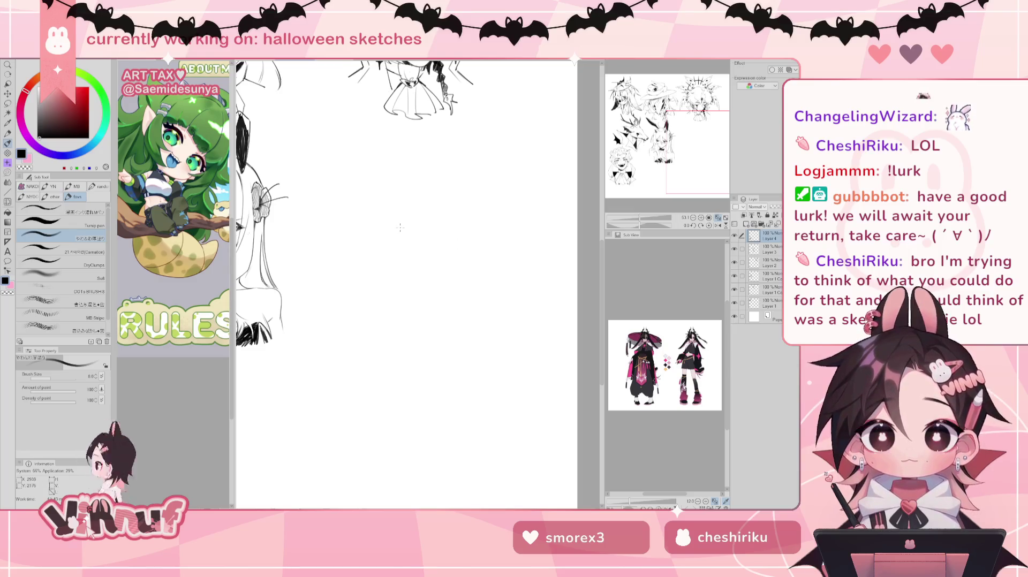
Step: Retry the circle's left, top and right arcs, undoing and erasing the unsatisfactory ones
{"action": "mouse_move", "coordinate": [376, 189]}
{"action": "left_mouse_down"}
{"action": "mouse_move", "coordinate": [375, 281]}
{"action": "mouse_move", "coordinate": [388, 281]}
{"action": "left_mouse_up"}
{"action": "key", "text": "ctrl+z"}
{"action": "key", "text": "ctrl+z"}
{"action": "left_click_drag", "start_coordinate": [385, 181], "coordinate": [378, 275]}
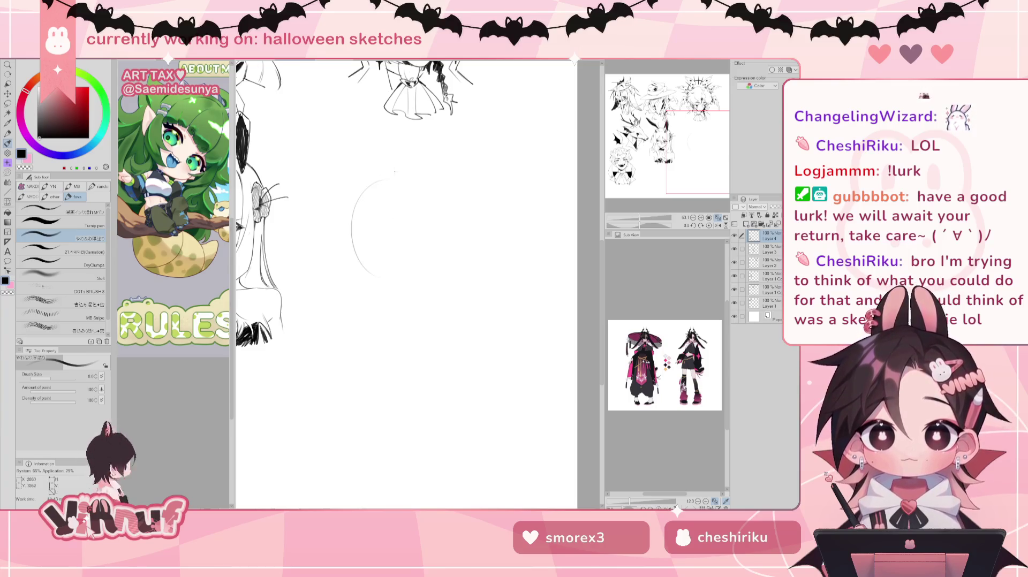
{"action": "mouse_move", "coordinate": [369, 180]}
{"action": "left_mouse_down"}
{"action": "mouse_move", "coordinate": [448, 182]}
{"action": "mouse_move", "coordinate": [458, 217]}
{"action": "mouse_move", "coordinate": [452, 254]}
{"action": "mouse_move", "coordinate": [376, 283]}
{"action": "left_mouse_up"}
{"action": "key", "text": "ctrl+z"}
{"action": "left_click_drag", "start_coordinate": [435, 272], "coordinate": [376, 279]}
{"action": "key", "text": "ctrl+z"}
{"action": "key", "text": "ctrl+z"}
{"action": "key", "text": "ctrl+z"}
{"action": "key", "text": "ctrl+z"}
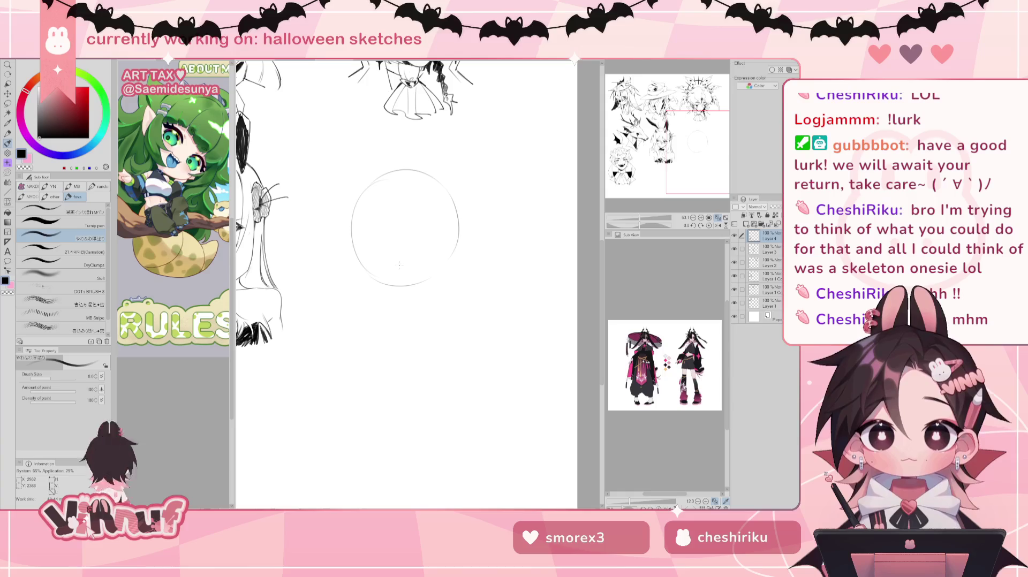
{"action": "left_click_drag", "start_coordinate": [426, 178], "coordinate": [378, 283]}
{"action": "key", "text": "ctrl+z"}
Step: Draw the head circle from left, top, right and bottom arcs until it closes
{"action": "left_click_drag", "start_coordinate": [363, 197], "coordinate": [375, 248]}
{"action": "mouse_move", "coordinate": [372, 182]}
{"action": "left_mouse_down"}
{"action": "mouse_move", "coordinate": [423, 167]}
{"action": "mouse_move", "coordinate": [452, 229]}
{"action": "left_mouse_up"}
{"action": "left_click_drag", "start_coordinate": [443, 182], "coordinate": [455, 234]}
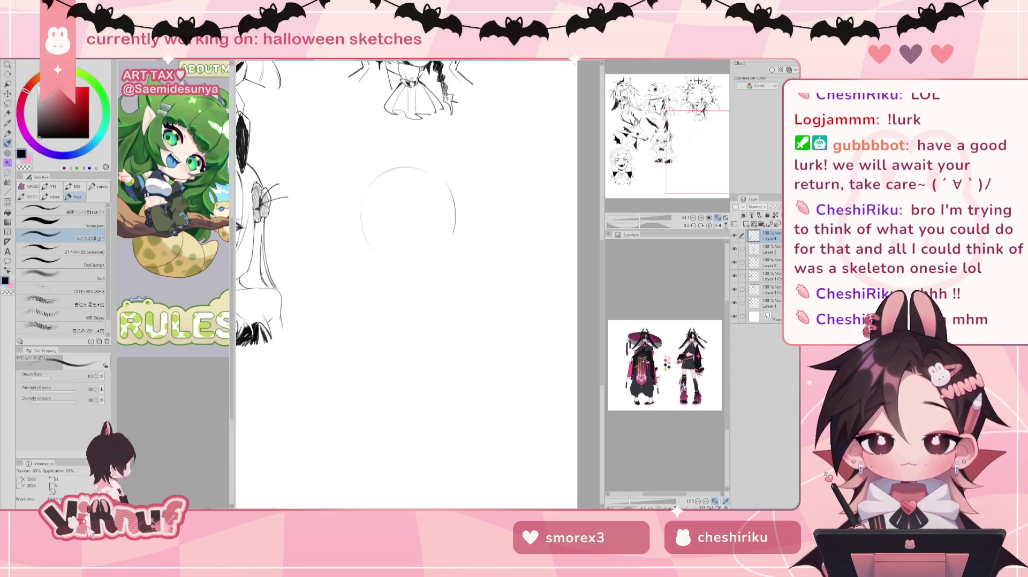
{"action": "mouse_move", "coordinate": [368, 230]}
{"action": "left_mouse_down"}
{"action": "mouse_move", "coordinate": [417, 263]}
{"action": "mouse_move", "coordinate": [425, 258]}
{"action": "left_mouse_up"}
{"action": "key", "text": "ctrl+z"}
{"action": "key", "text": "ctrl+z"}
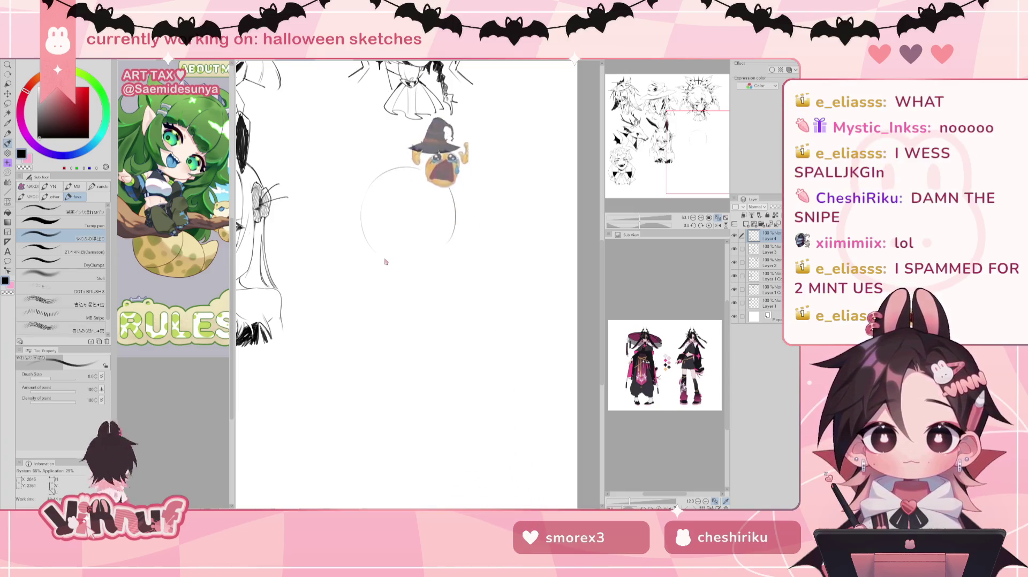
{"action": "left_click_drag", "start_coordinate": [384, 261], "coordinate": [441, 244]}
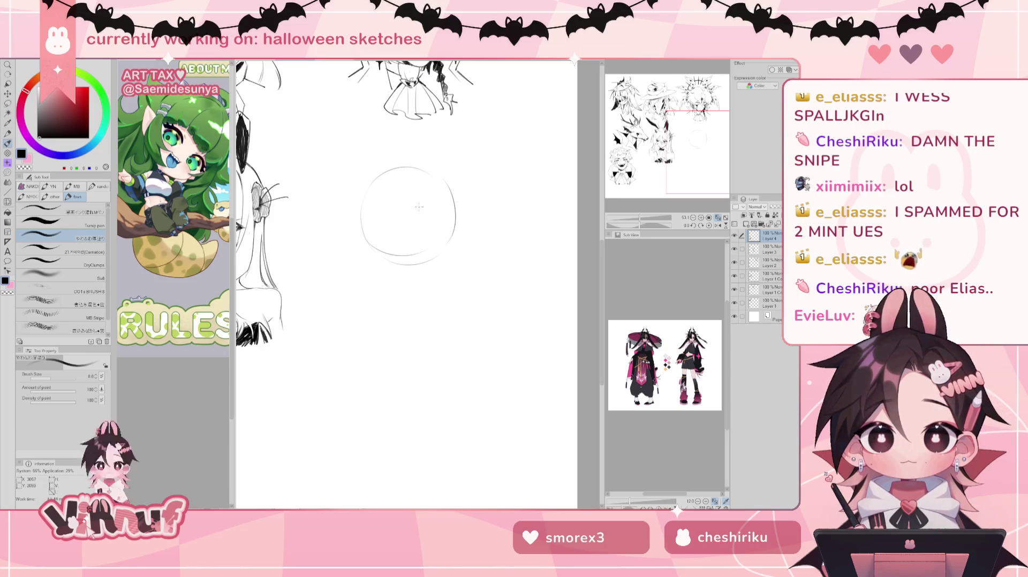
Step: Zoom in on the head circle and try a short vertical guide stroke to its left
{"action": "mouse_move", "coordinate": [408, 216]}
{"action": "left_mouse_down"}
{"action": "mouse_move", "coordinate": [502, 298]}
{"action": "mouse_move", "coordinate": [403, 259]}
{"action": "left_mouse_up"}
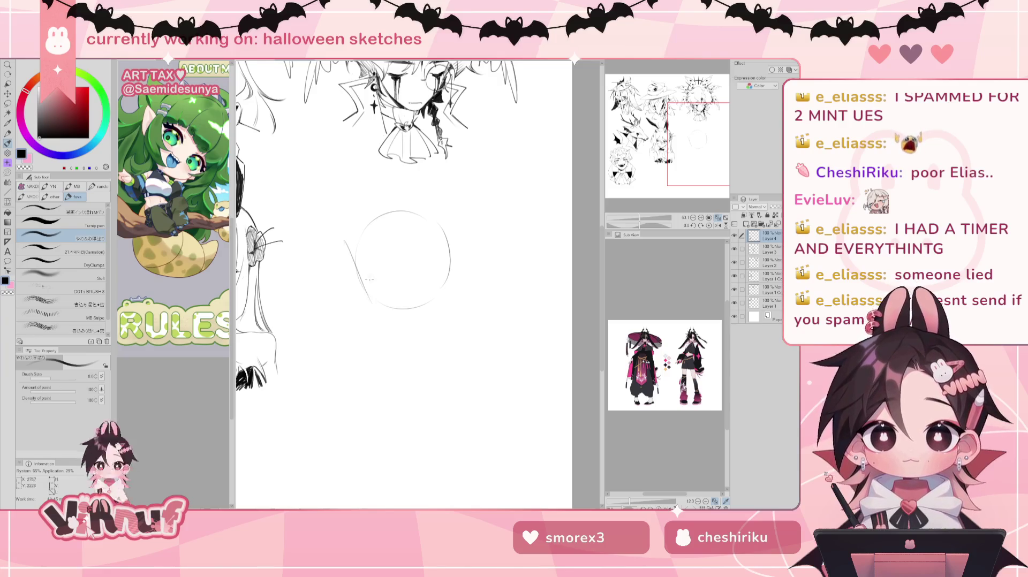
{"action": "left_click_drag", "start_coordinate": [344, 252], "coordinate": [369, 289]}
{"action": "key", "text": "ctrl+z"}
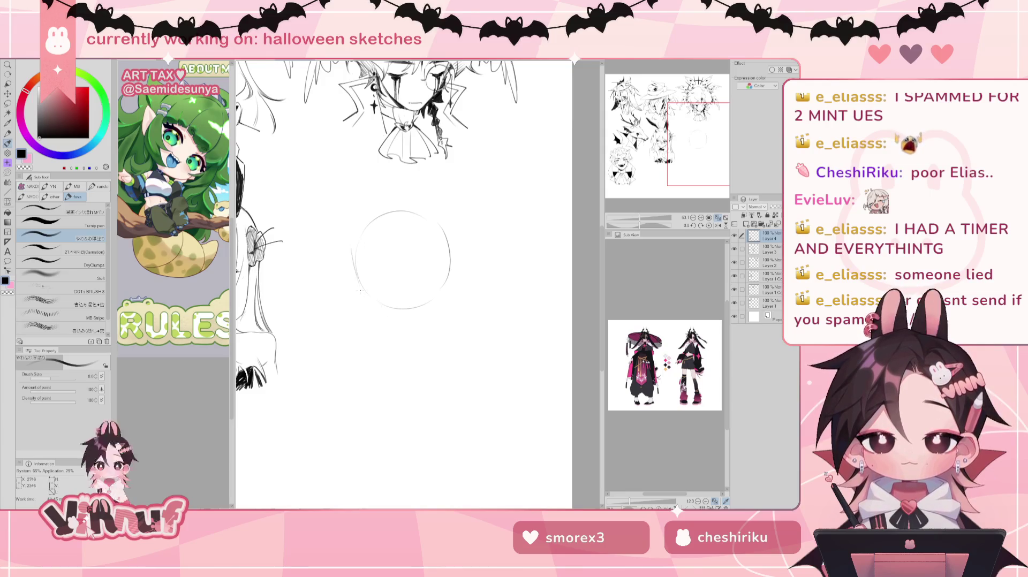
{"action": "left_click_drag", "start_coordinate": [349, 255], "coordinate": [359, 285]}
{"action": "key", "text": "ctrl+z"}
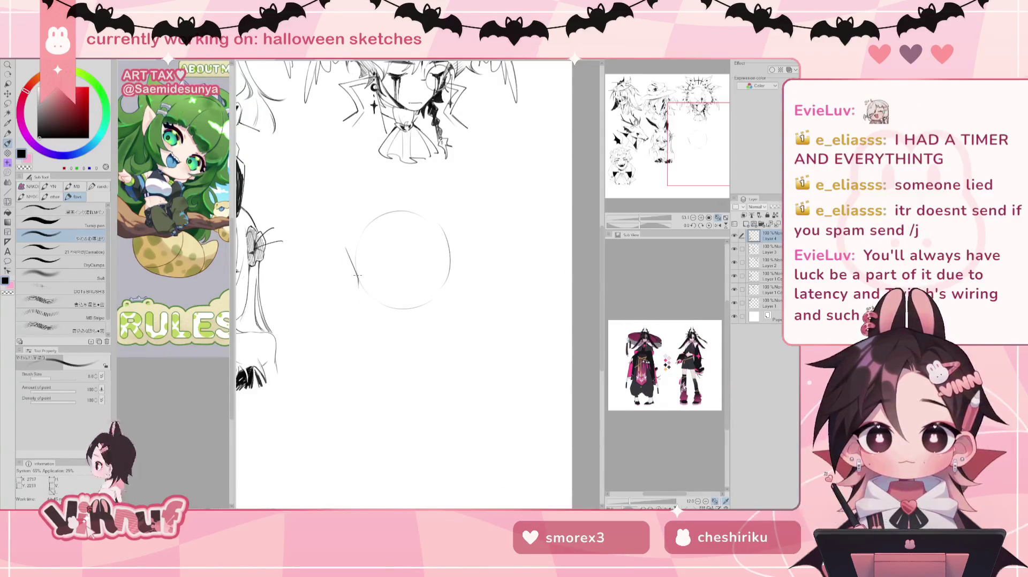
{"action": "left_click_drag", "start_coordinate": [359, 285], "coordinate": [373, 321]}
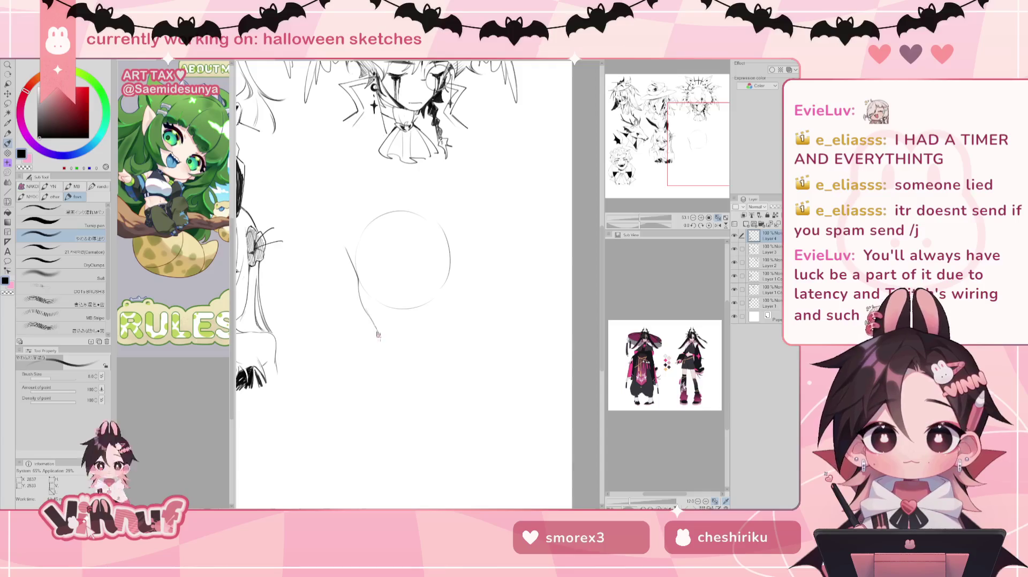
{"action": "left_click_drag", "start_coordinate": [359, 283], "coordinate": [381, 325]}
{"action": "key", "text": "ctrl+z"}
{"action": "left_click_drag", "start_coordinate": [359, 283], "coordinate": [379, 323]}
{"action": "key", "text": "ctrl+z"}
{"action": "key", "text": "ctrl+z"}
{"action": "key", "text": "ctrl+z"}
{"action": "left_click_drag", "start_coordinate": [353, 256], "coordinate": [358, 307]}
{"action": "key", "text": "ctrl+z"}
{"action": "key", "text": "ctrl+z"}
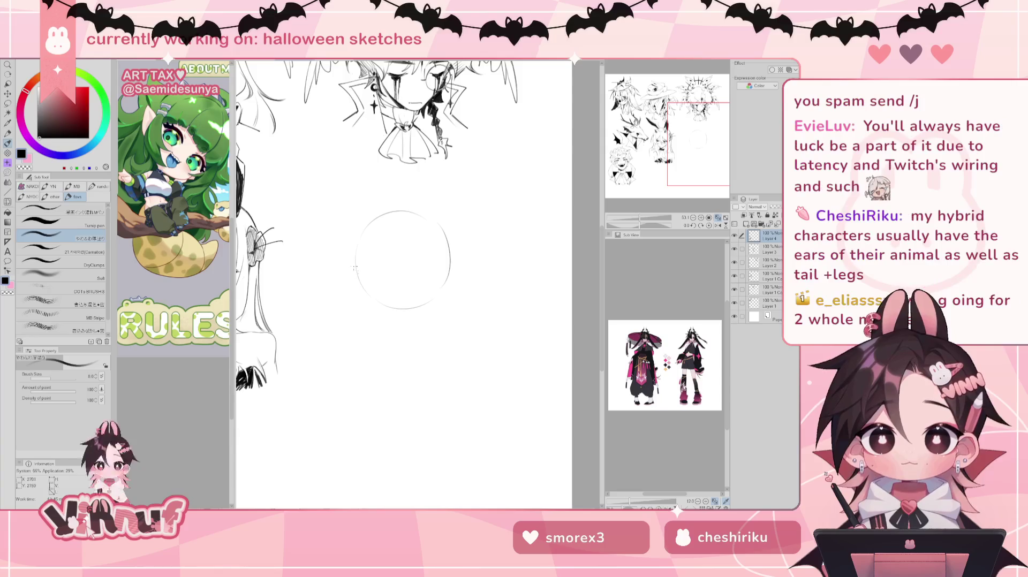
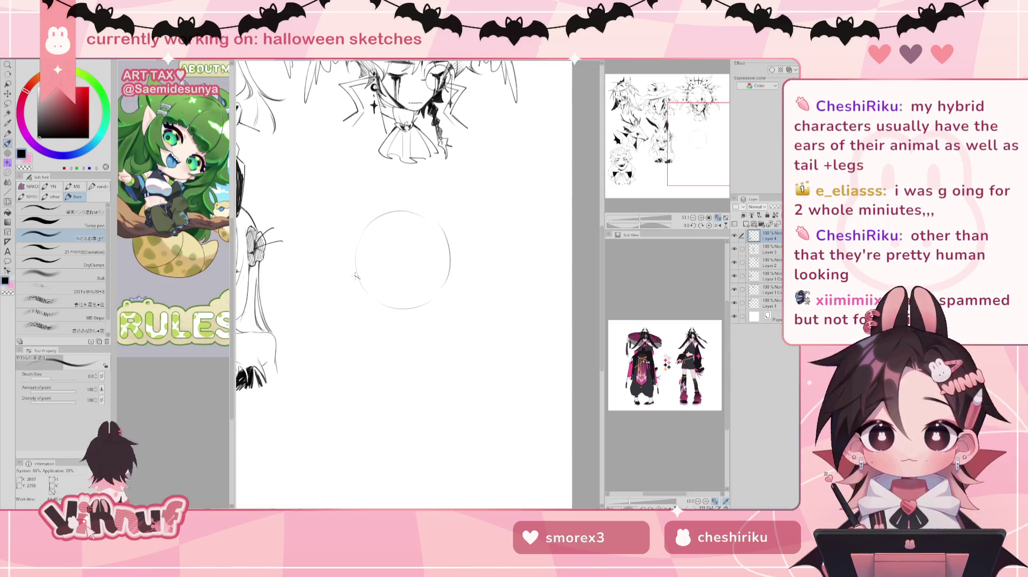
Step: Ink a short dark lash stroke on the head's left eye, trimming its thin tail
{"action": "left_click_drag", "start_coordinate": [354, 276], "coordinate": [373, 288]}
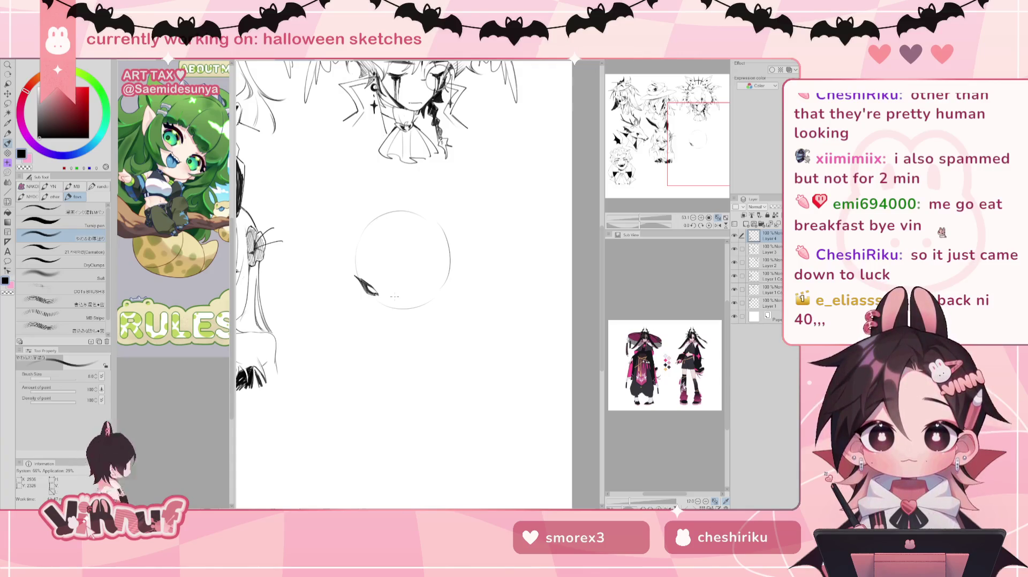
{"action": "key", "text": "e"}
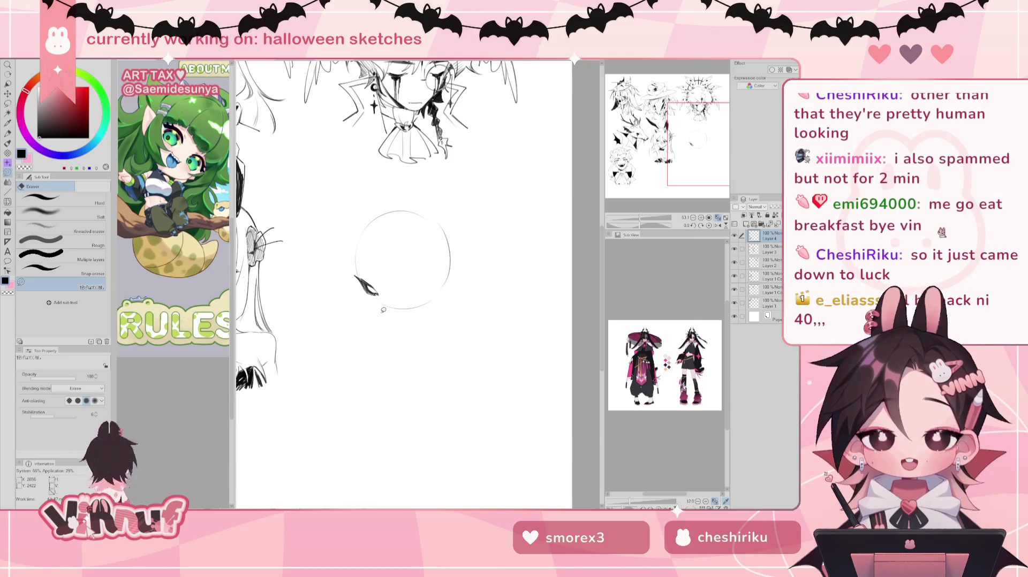
{"action": "key", "text": "p"}
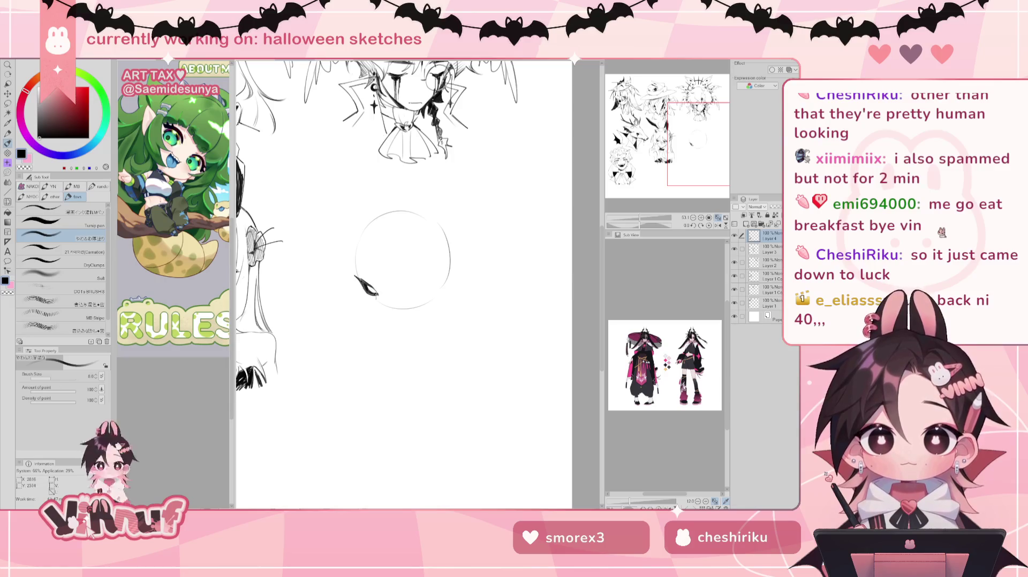
{"action": "key", "text": "e"}
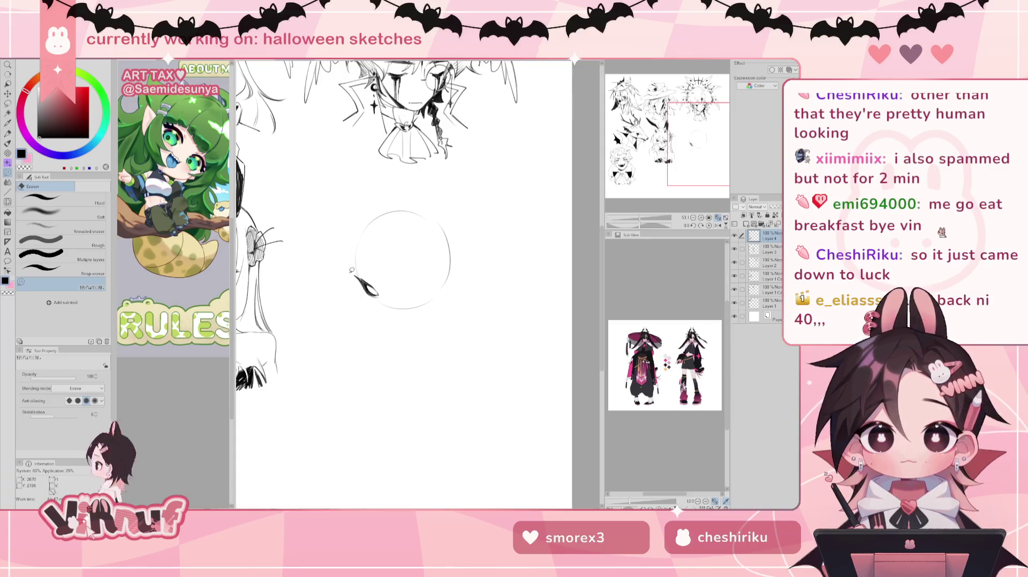
{"action": "key", "text": "b"}
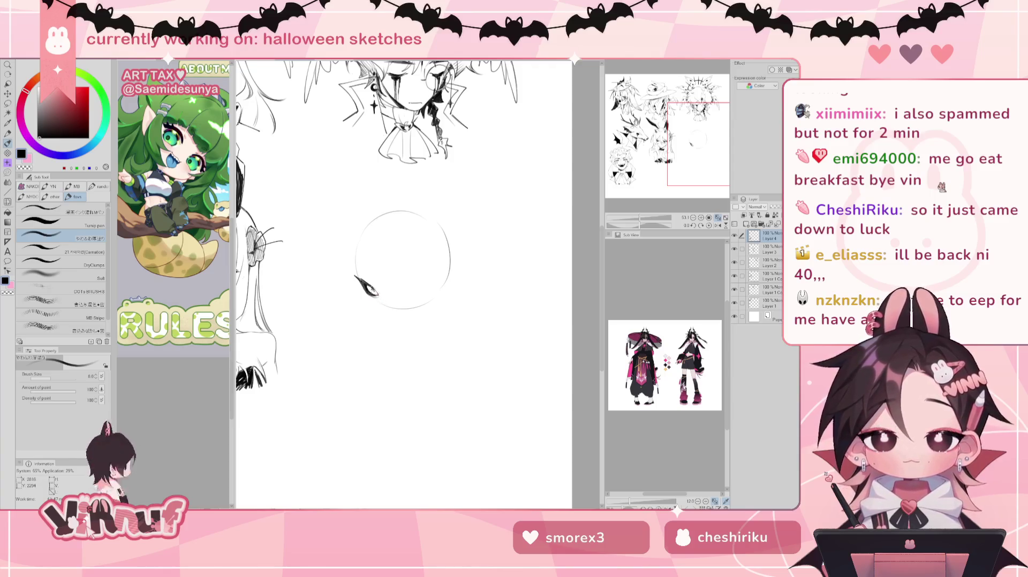
{"action": "key", "text": "e"}
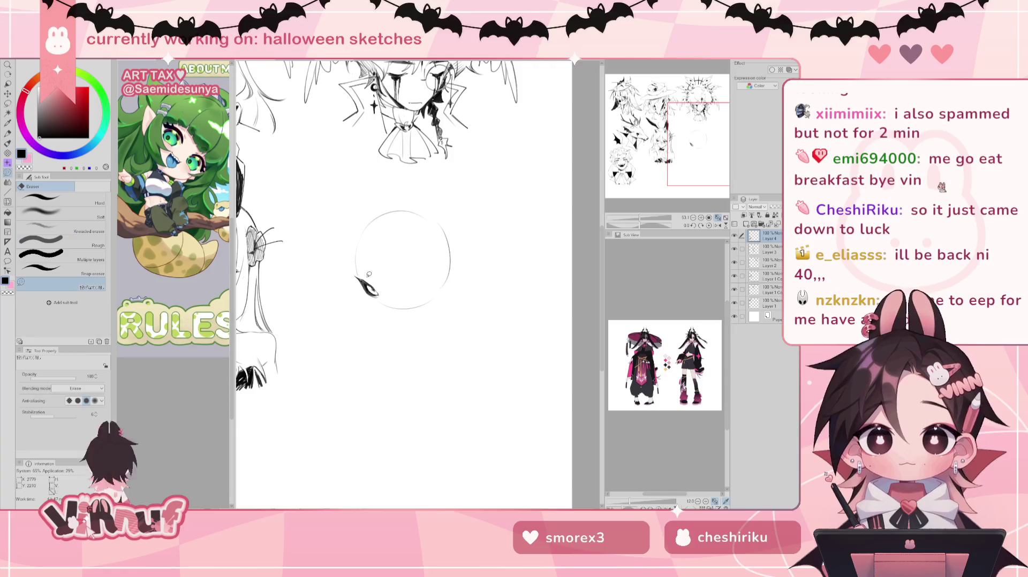
{"action": "key", "text": "b"}
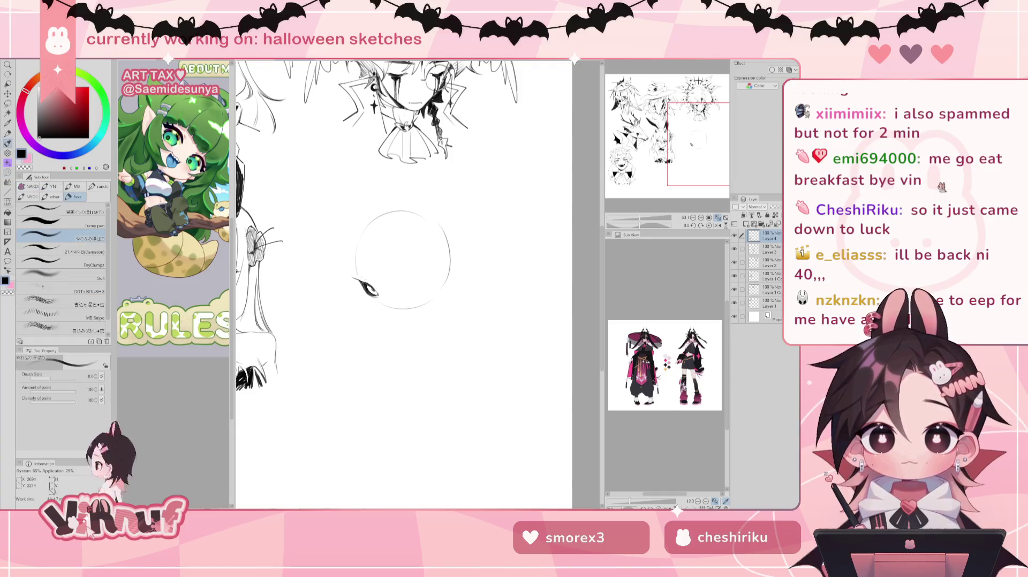
{"action": "key", "text": "ctrl+z"}
Step: Redraw a darker left-eye lash and draw the longer right-eye curve
{"action": "left_click_drag", "start_coordinate": [357, 280], "coordinate": [368, 291]}
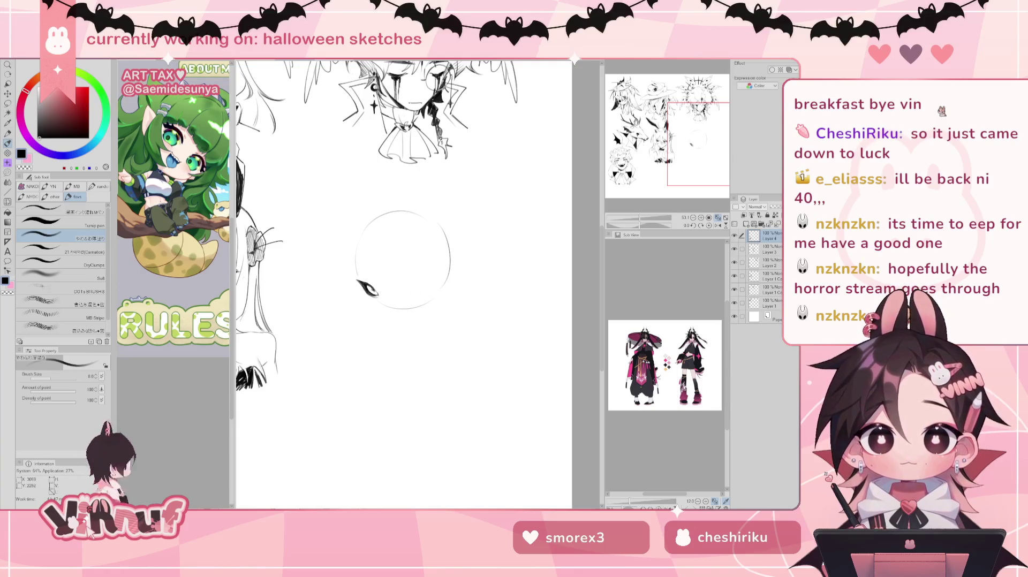
{"action": "left_click_drag", "start_coordinate": [404, 295], "coordinate": [426, 292]}
{"action": "key", "text": "ctrl+z"}
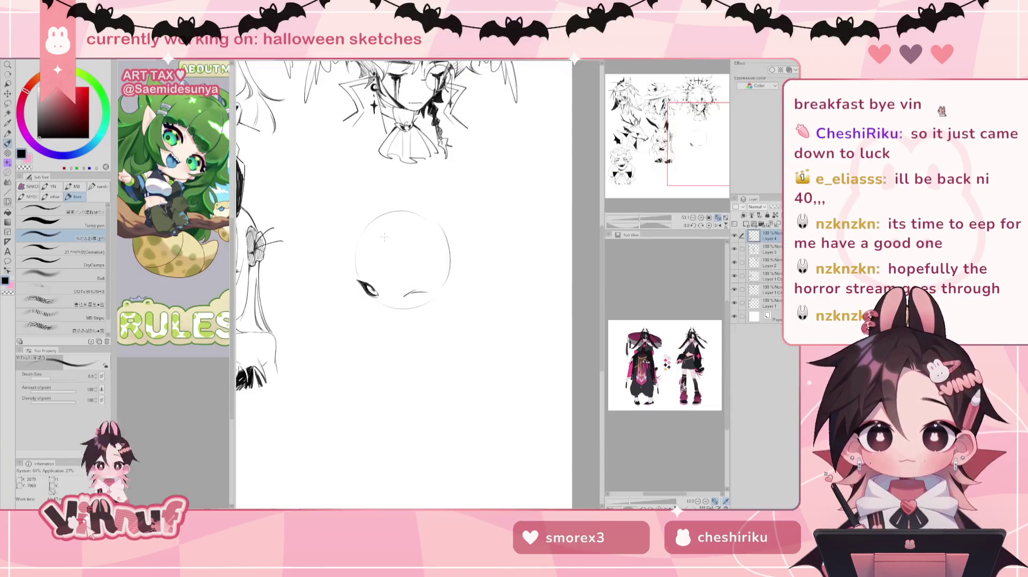
{"action": "left_click_drag", "start_coordinate": [405, 296], "coordinate": [423, 292]}
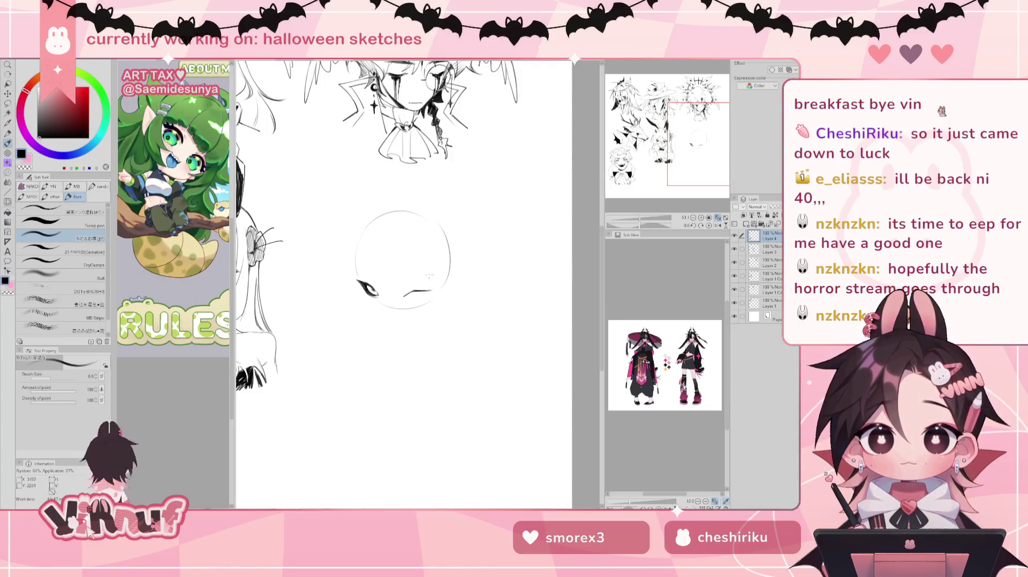
Step: Refine both eyes against a mirrored view, ink the right pupil and start the cheek line
{"action": "key", "text": "h"}
{"action": "left_click_drag", "start_coordinate": [401, 290], "coordinate": [409, 292]}
{"action": "key", "text": "h"}
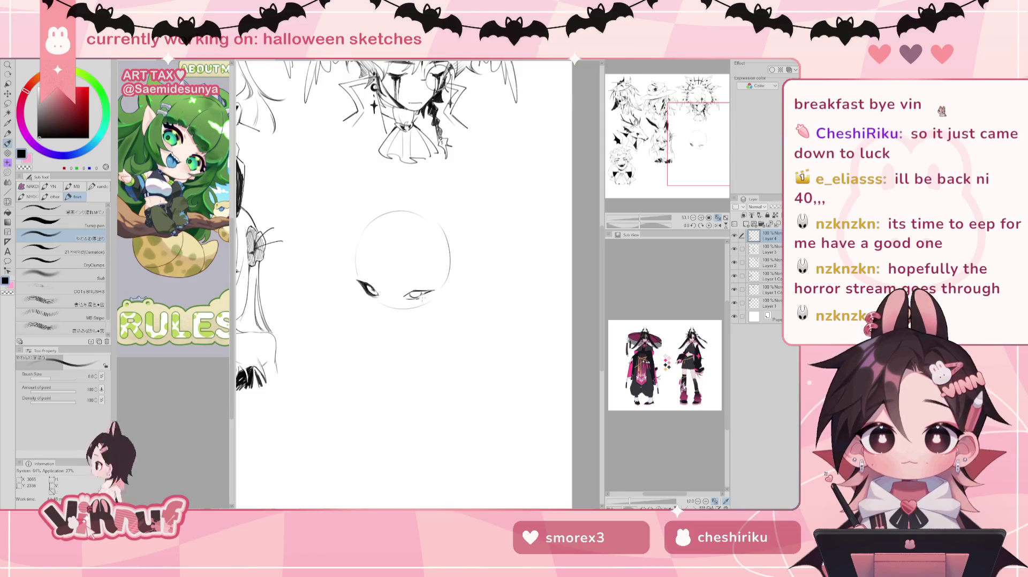
{"action": "key", "text": "h"}
{"action": "left_click_drag", "start_coordinate": [411, 292], "coordinate": [404, 298]}
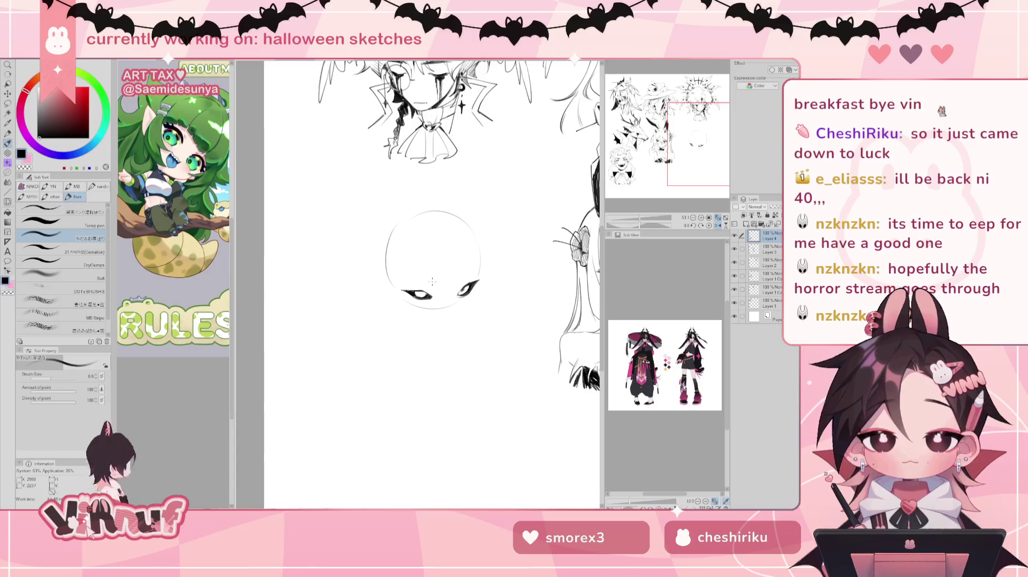
{"action": "key", "text": "h"}
{"action": "left_click_drag", "start_coordinate": [413, 293], "coordinate": [419, 292]}
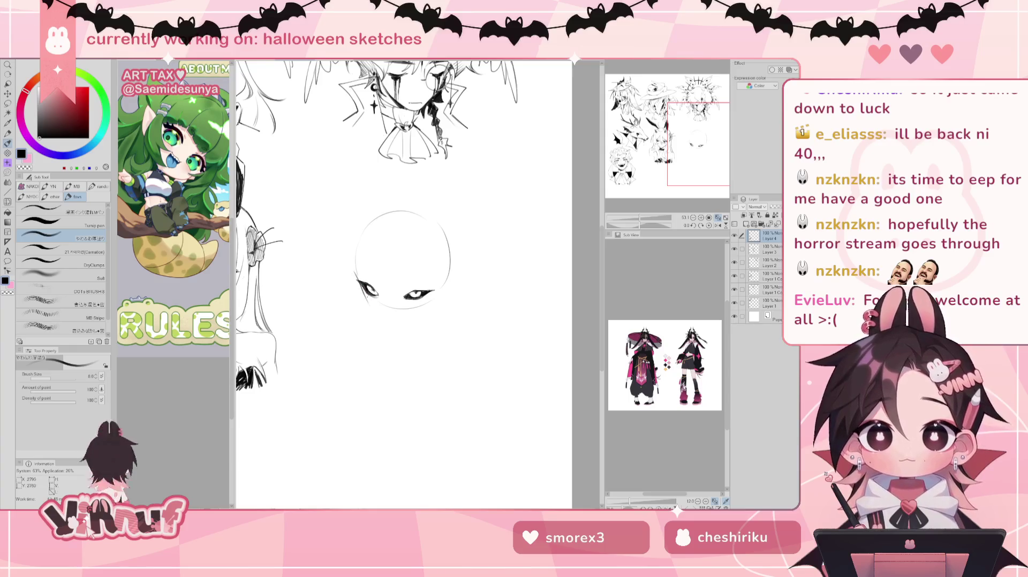
{"action": "left_click_drag", "start_coordinate": [368, 303], "coordinate": [386, 331]}
Step: Keep the longer cheek stroke and draw a brow line above the right eye
{"action": "key", "text": "ctrl+z"}
{"action": "key", "text": "ctrl+z"}
{"action": "key", "text": "ctrl+z"}
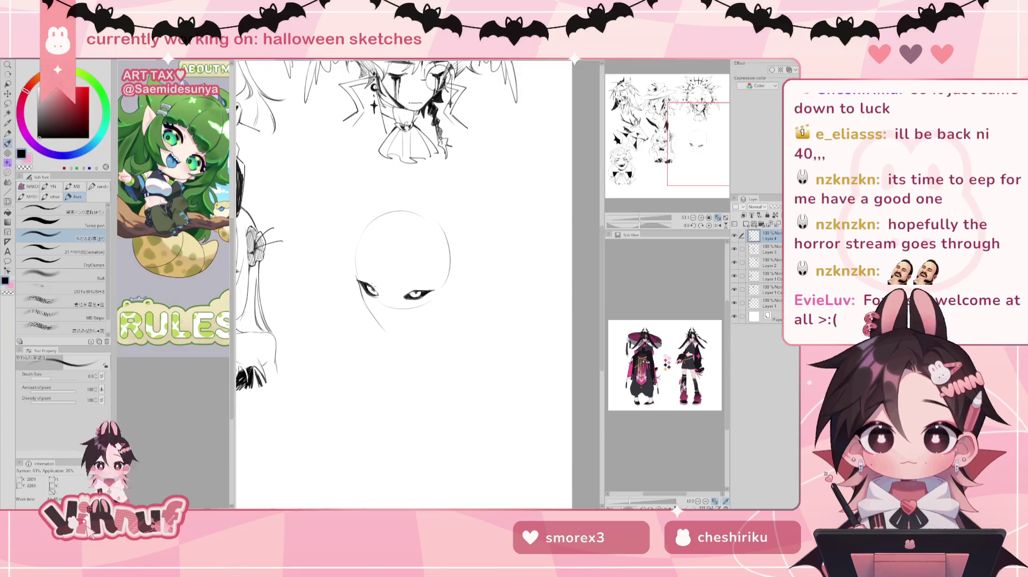
{"action": "key", "text": "ctrl+z"}
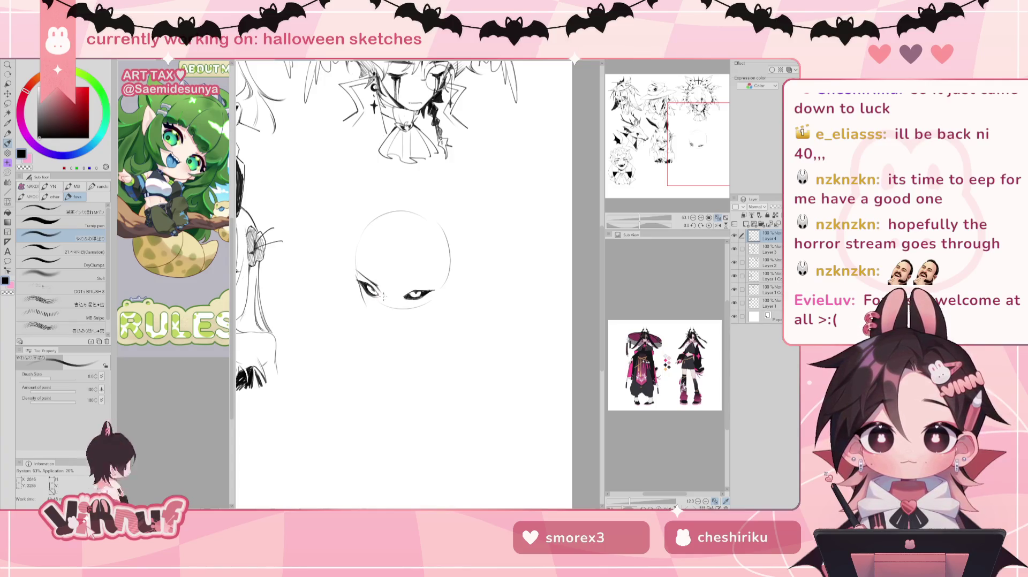
{"action": "left_click_drag", "start_coordinate": [400, 289], "coordinate": [432, 277]}
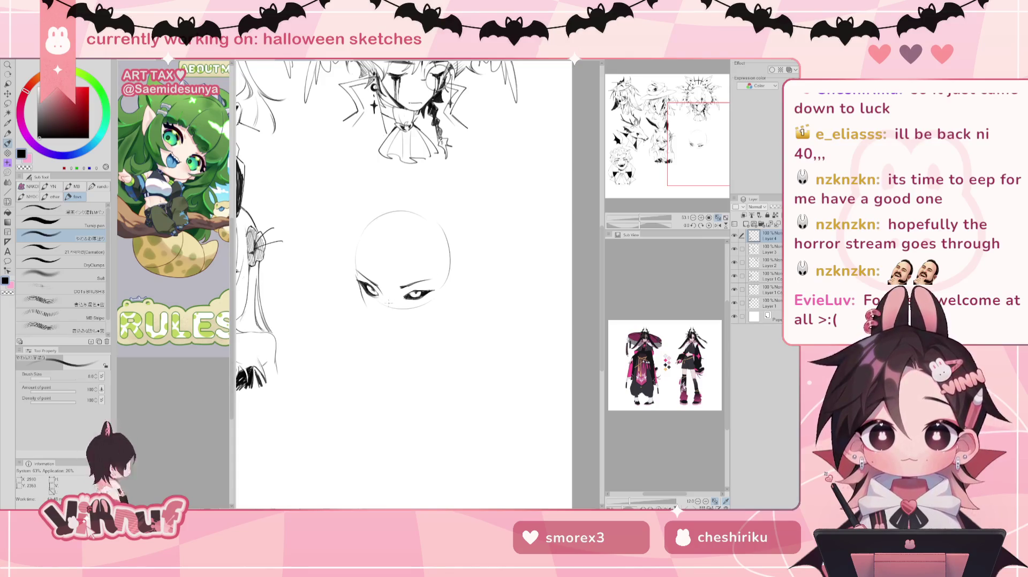
{"action": "key", "text": "e"}
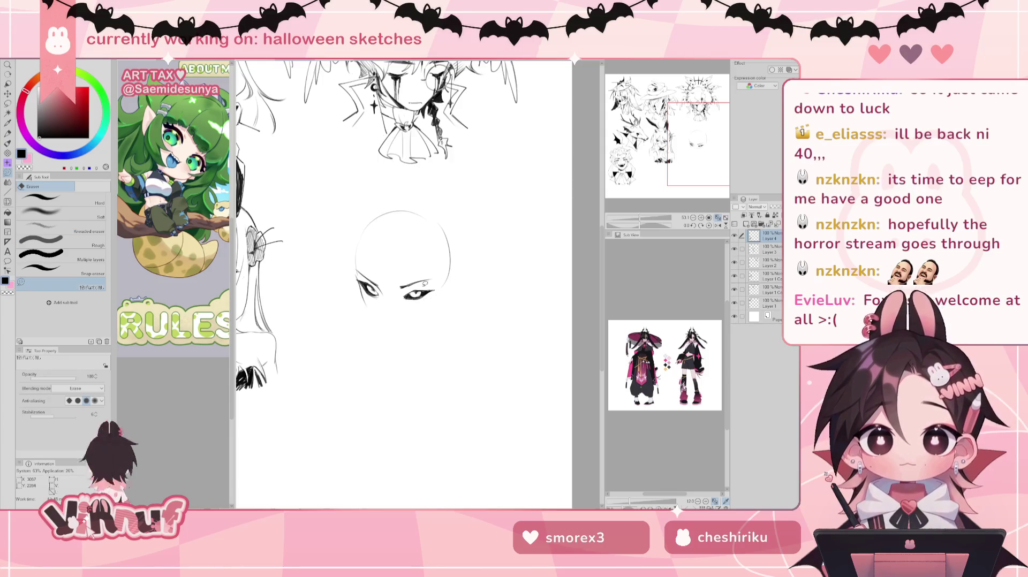
{"action": "key", "text": "p"}
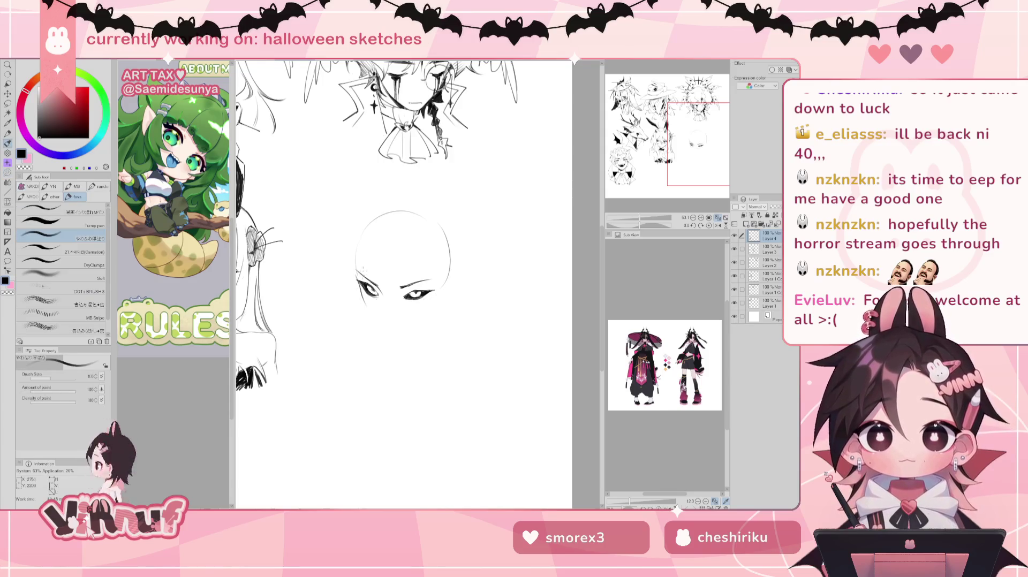
{"action": "key", "text": "e"}
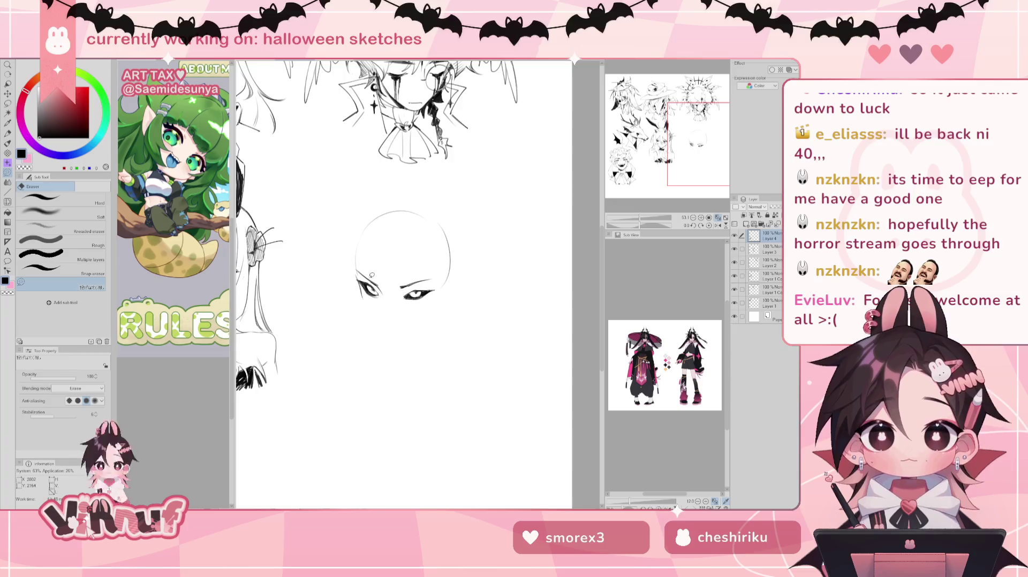
{"action": "key", "text": "p"}
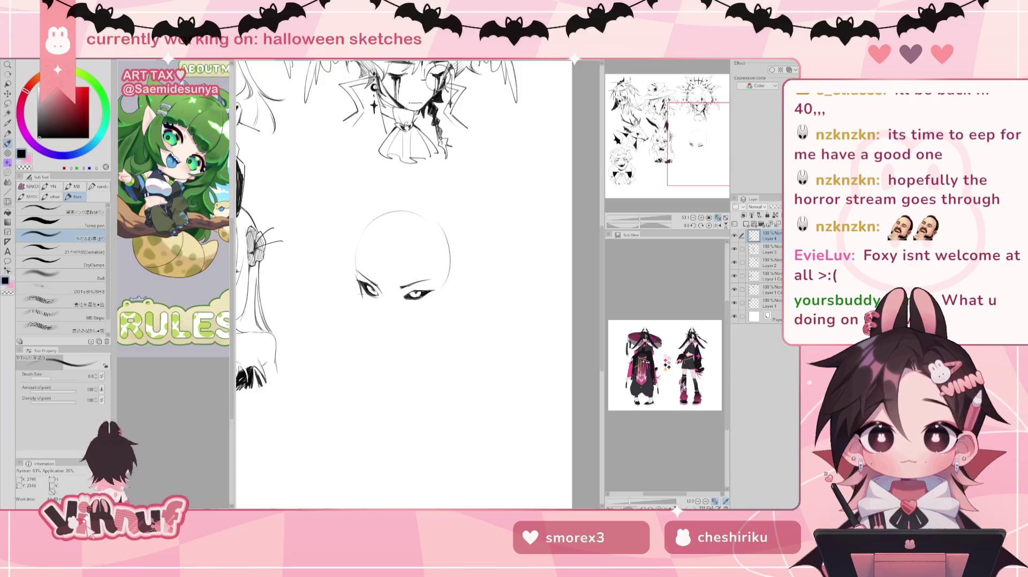
Step: Draw the jaw line down from the left eye, curving it further right
{"action": "left_click_drag", "start_coordinate": [360, 294], "coordinate": [384, 335]}
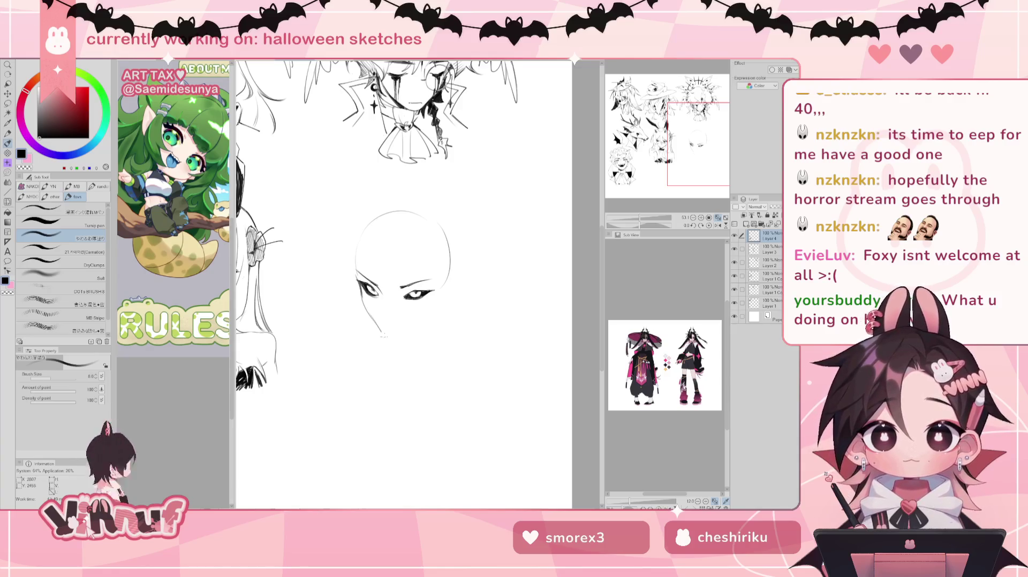
{"action": "key", "text": "ctrl+z"}
{"action": "left_click_drag", "start_coordinate": [375, 322], "coordinate": [395, 339]}
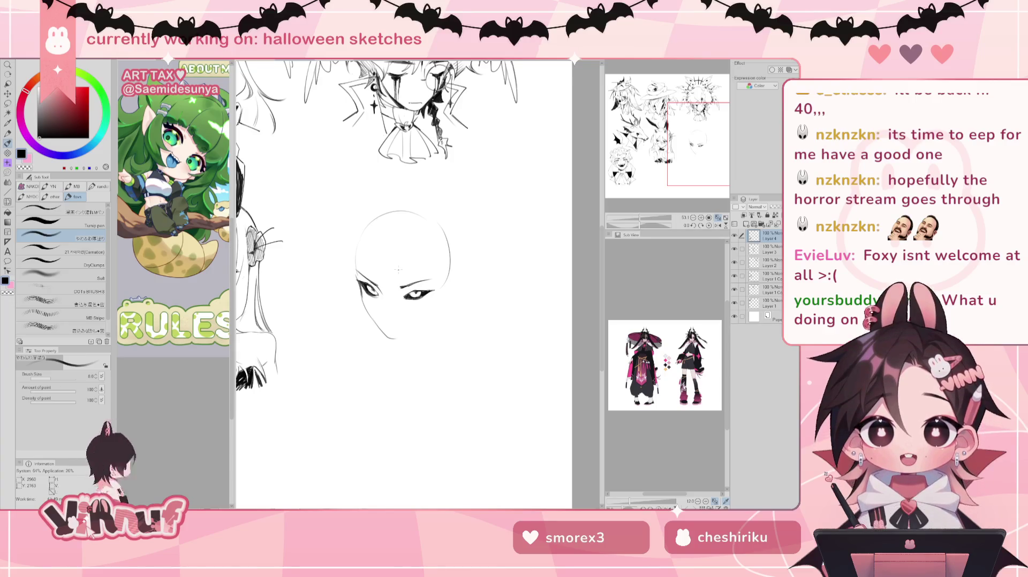
Step: Retry the jaw line and a small mouth stroke, then remove the mouth stroke
{"action": "key", "text": "ctrl+z"}
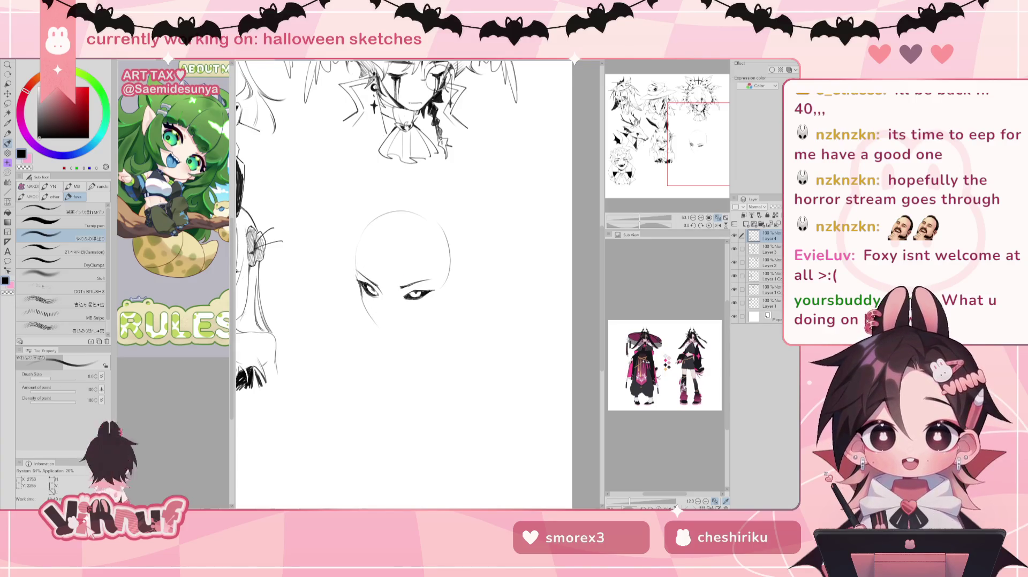
{"action": "key", "text": "e"}
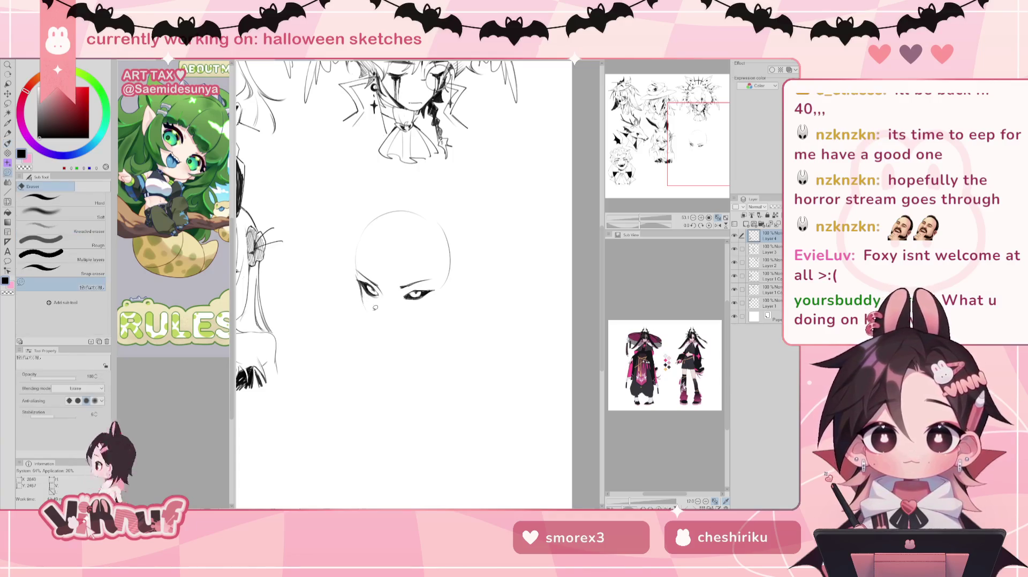
{"action": "key", "text": "p"}
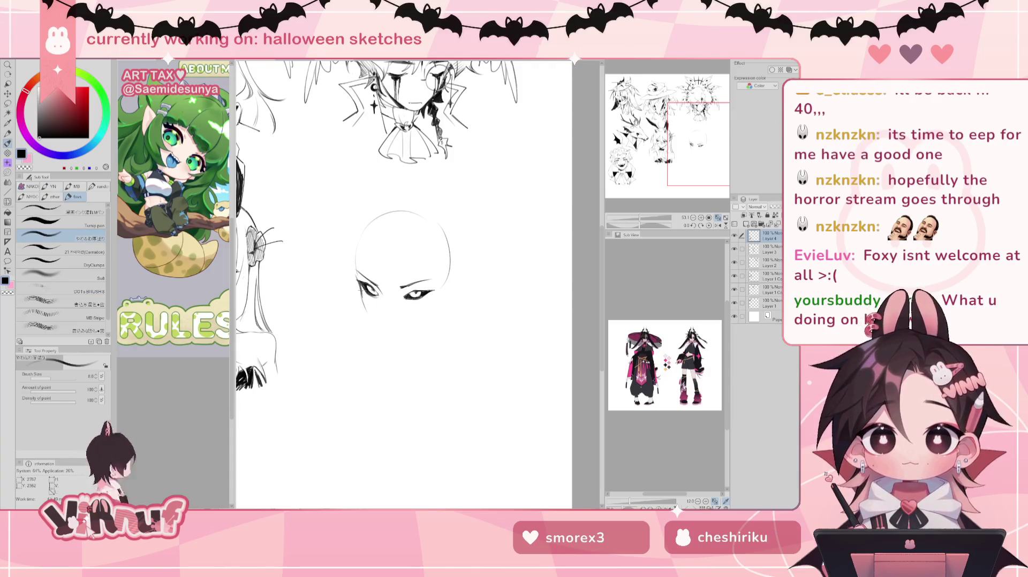
{"action": "left_click_drag", "start_coordinate": [364, 301], "coordinate": [394, 338]}
{"action": "key", "text": "ctrl+z"}
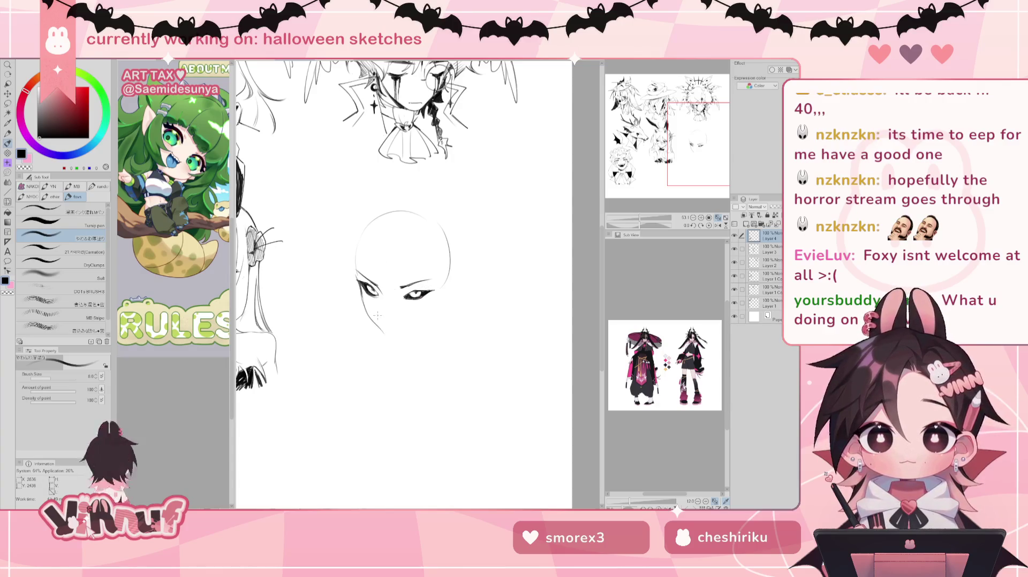
{"action": "left_click_drag", "start_coordinate": [377, 319], "coordinate": [403, 328]}
{"action": "key", "text": "ctrl+z"}
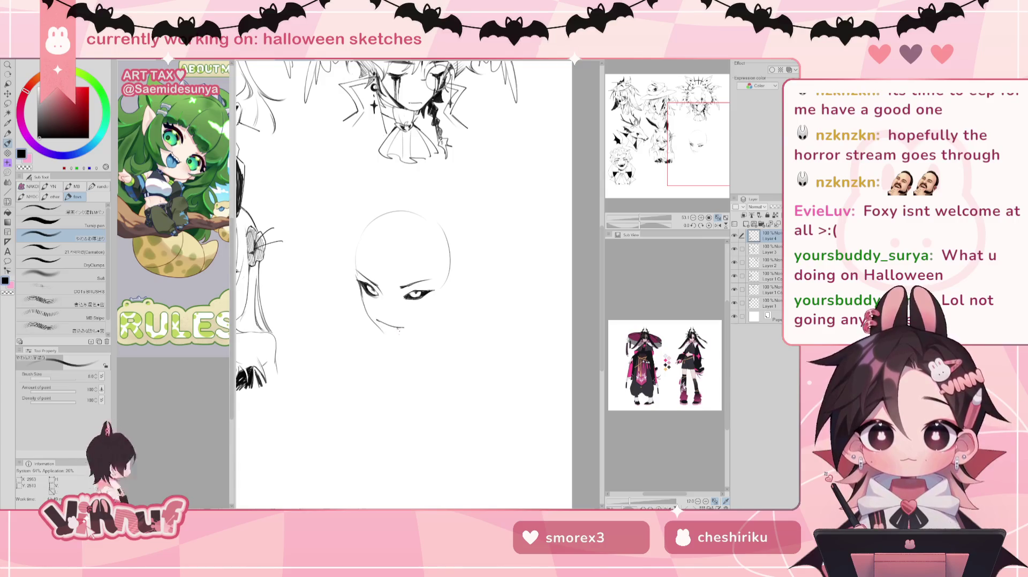
{"action": "key", "text": "e"}
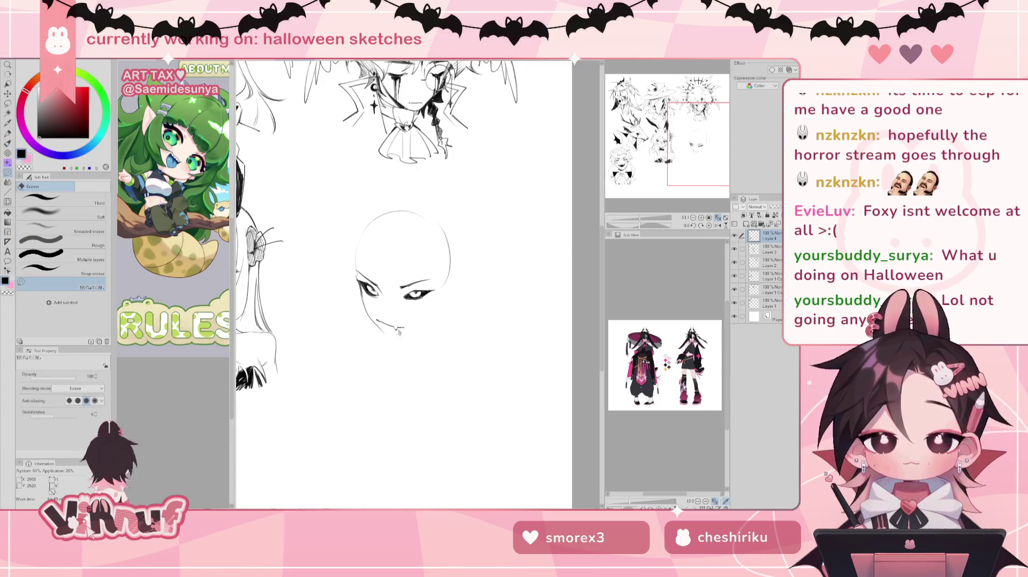
{"action": "key", "text": "ctrl+z"}
{"action": "key", "text": "ctrl+z"}
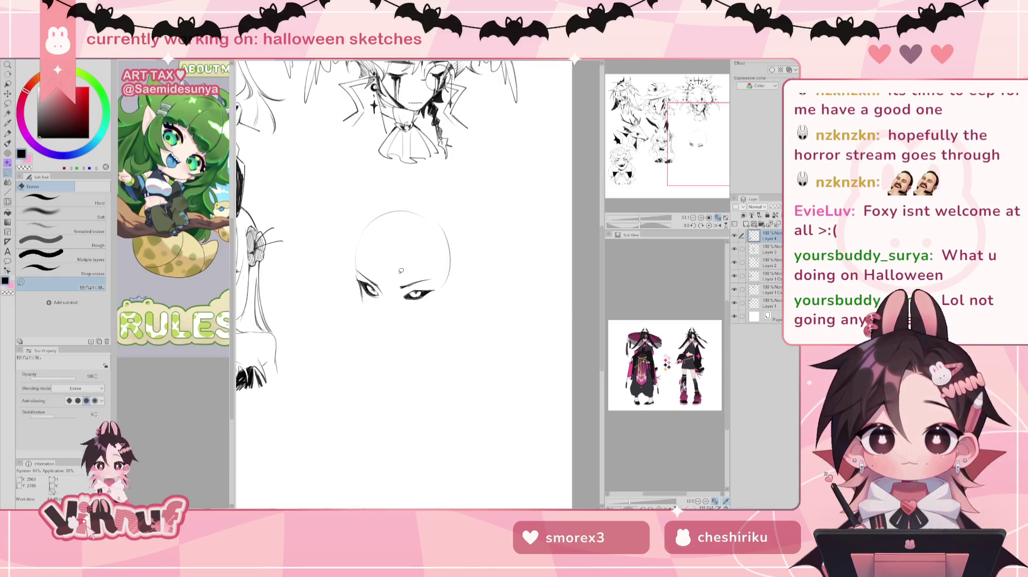
{"action": "key", "text": "p"}
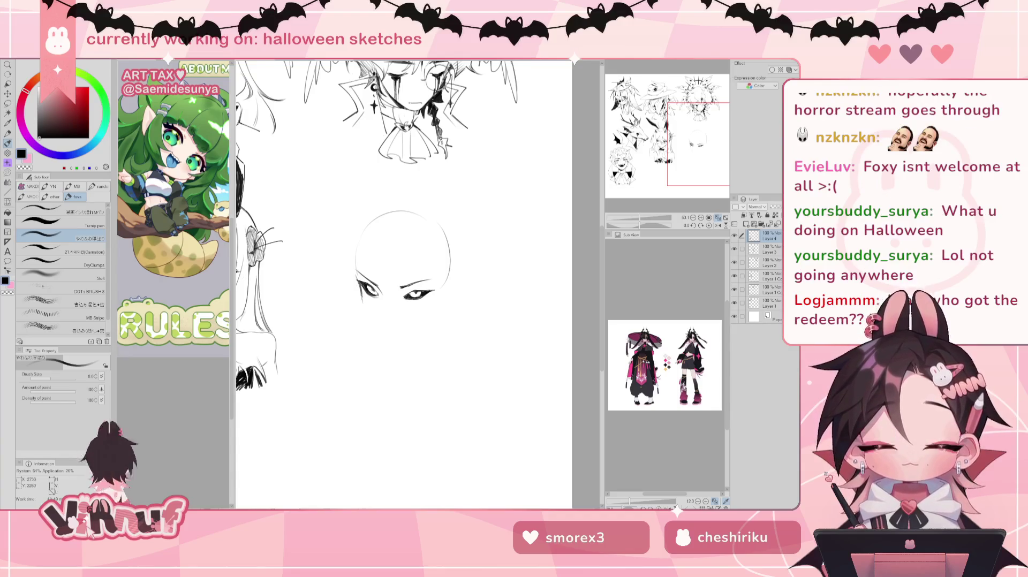
Step: Draw both sides of the face down to a pointed chin and up toward the right eye
{"action": "left_click_drag", "start_coordinate": [362, 298], "coordinate": [384, 339]}
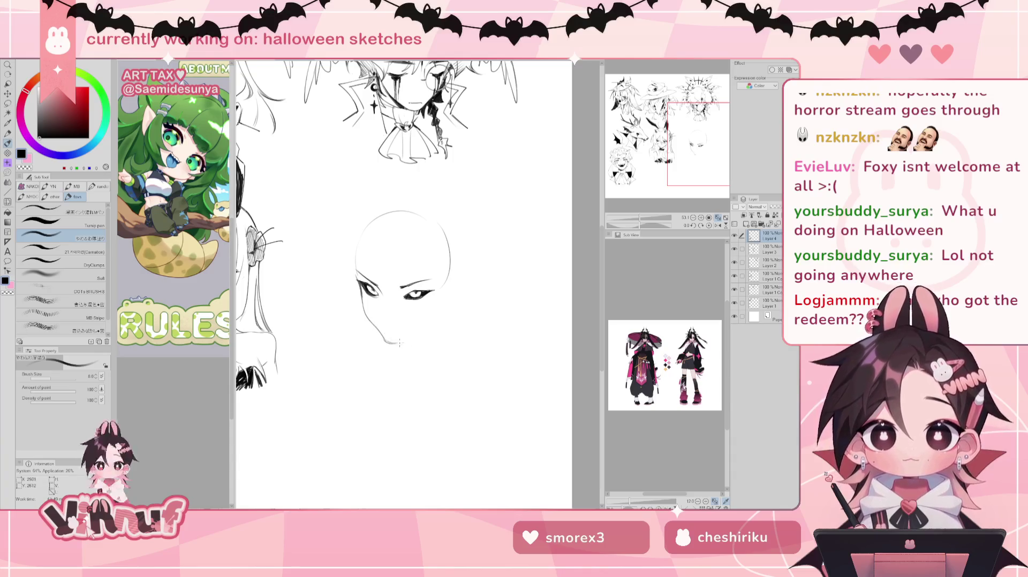
{"action": "left_click_drag", "start_coordinate": [387, 340], "coordinate": [423, 321]}
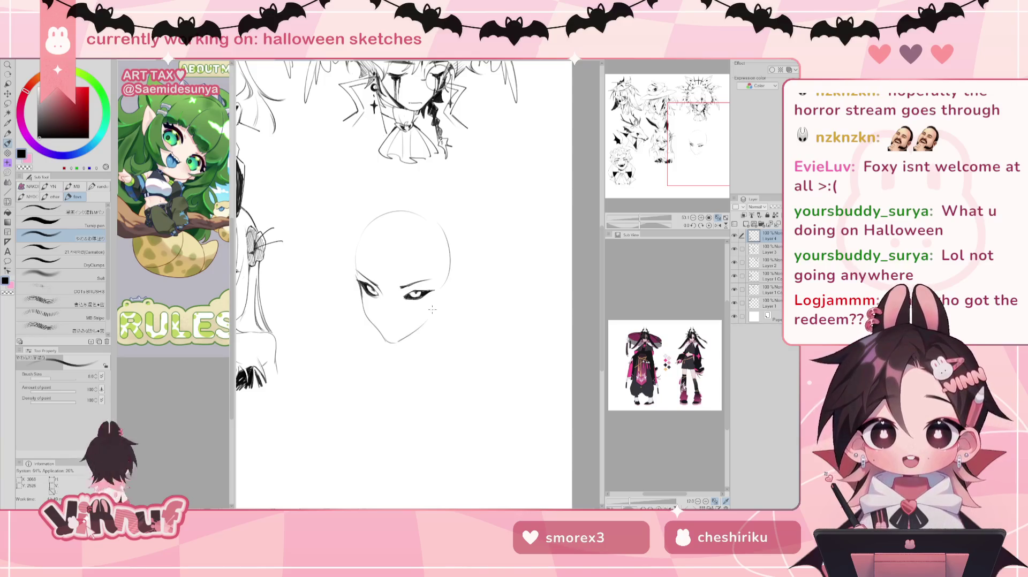
{"action": "left_click_drag", "start_coordinate": [426, 321], "coordinate": [439, 292]}
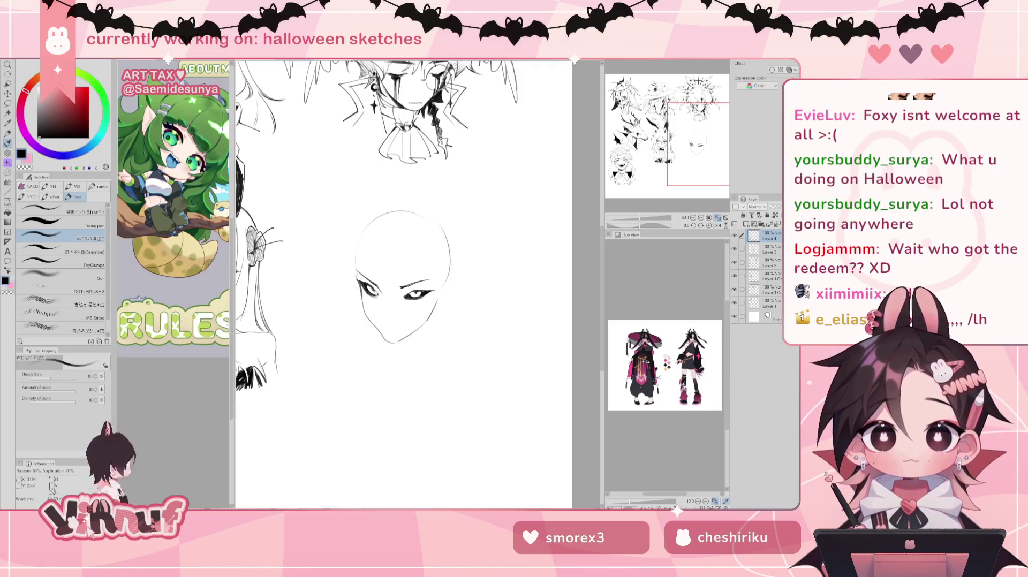
{"action": "key", "text": "m"}
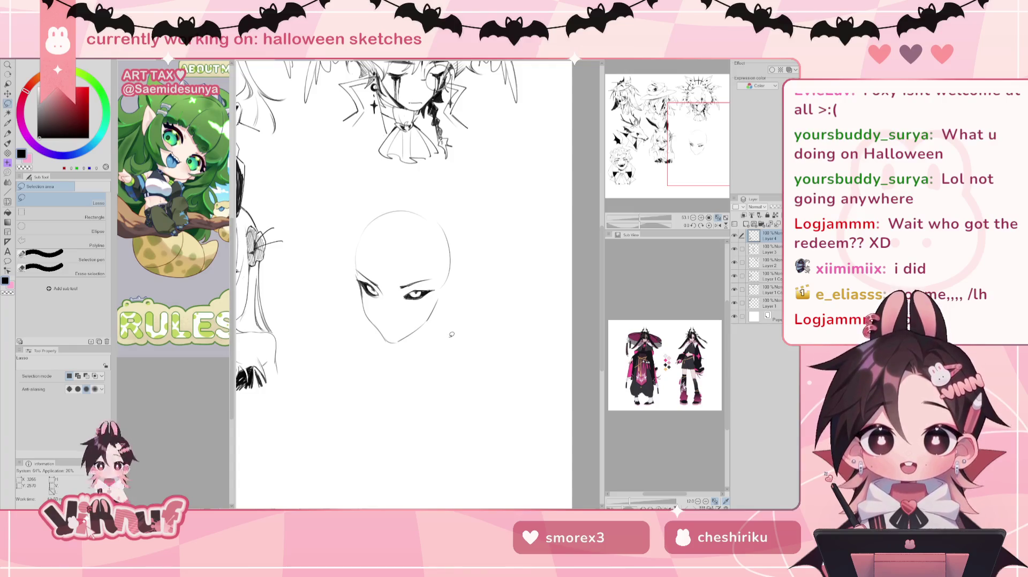
Step: Lasso the chin and jaw, then push them with a larger Liquify brush into a tapering shape
{"action": "left_click_drag", "start_coordinate": [445, 320], "coordinate": [423, 337]}
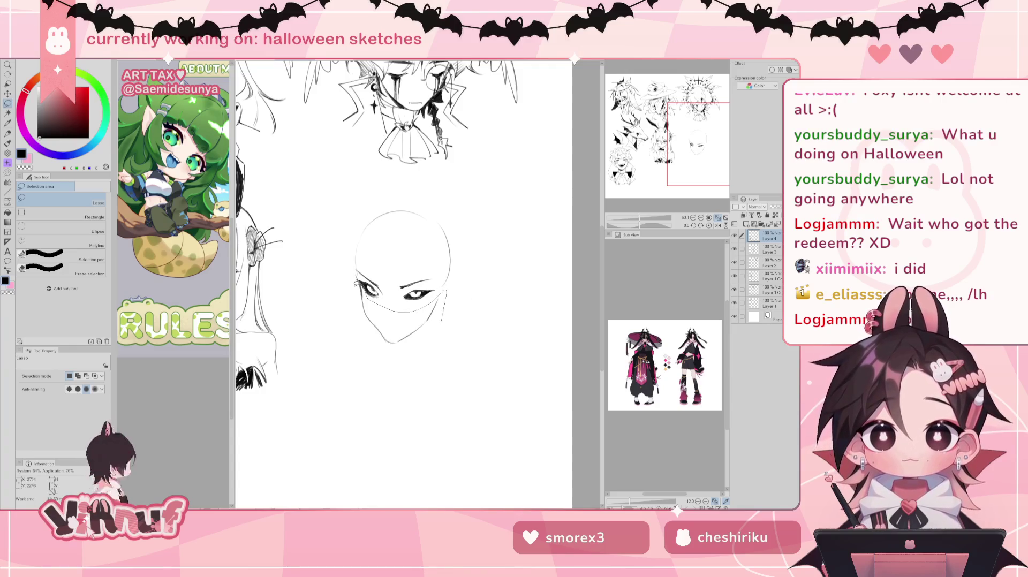
{"action": "key", "text": "j"}
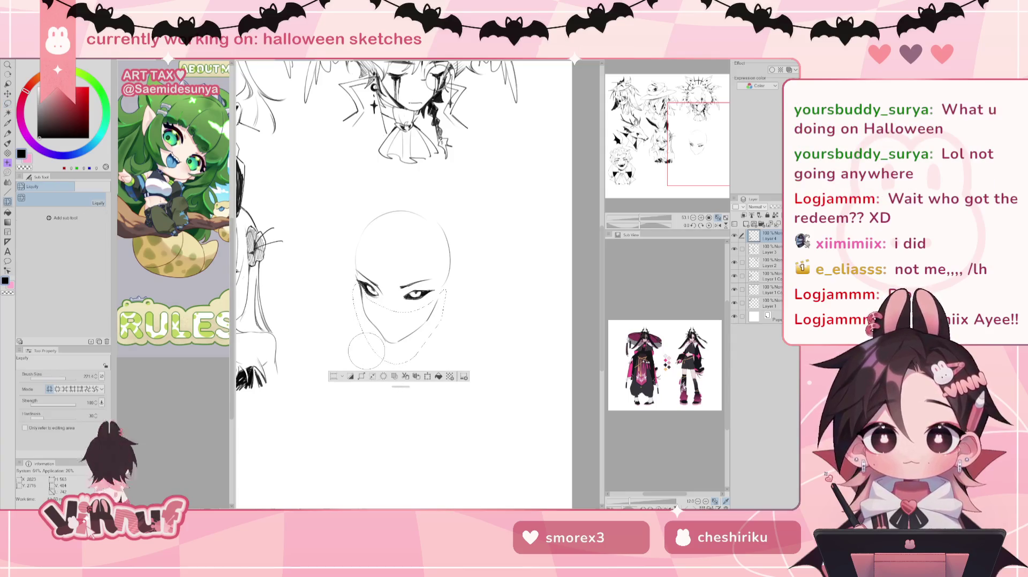
{"action": "left_click_drag", "start_coordinate": [69, 379], "coordinate": [74, 379]}
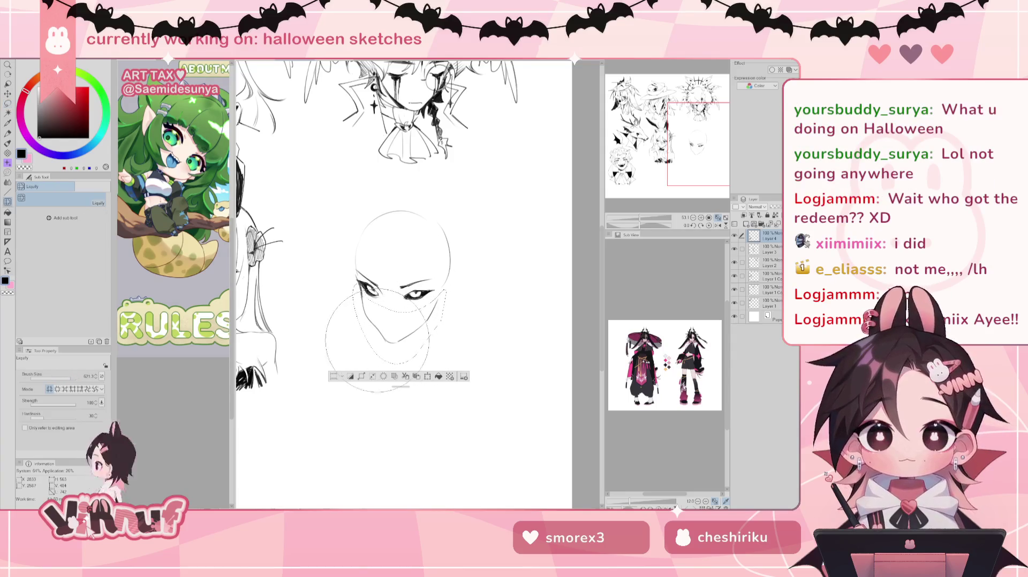
{"action": "mouse_move", "coordinate": [347, 344]}
{"action": "left_mouse_down"}
{"action": "mouse_move", "coordinate": [358, 369]}
{"action": "mouse_move", "coordinate": [395, 346]}
{"action": "left_mouse_up"}
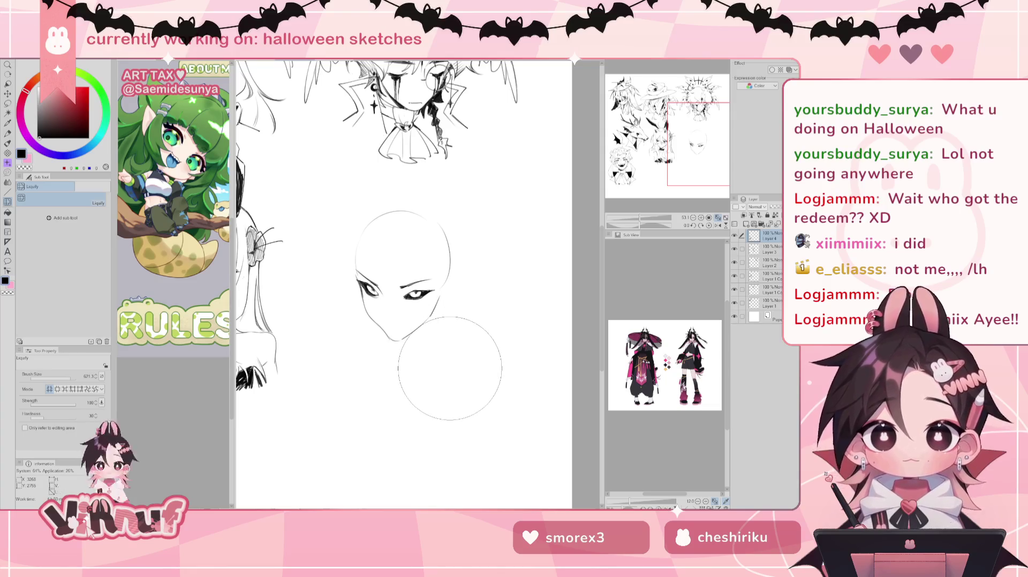
{"action": "key", "text": "b"}
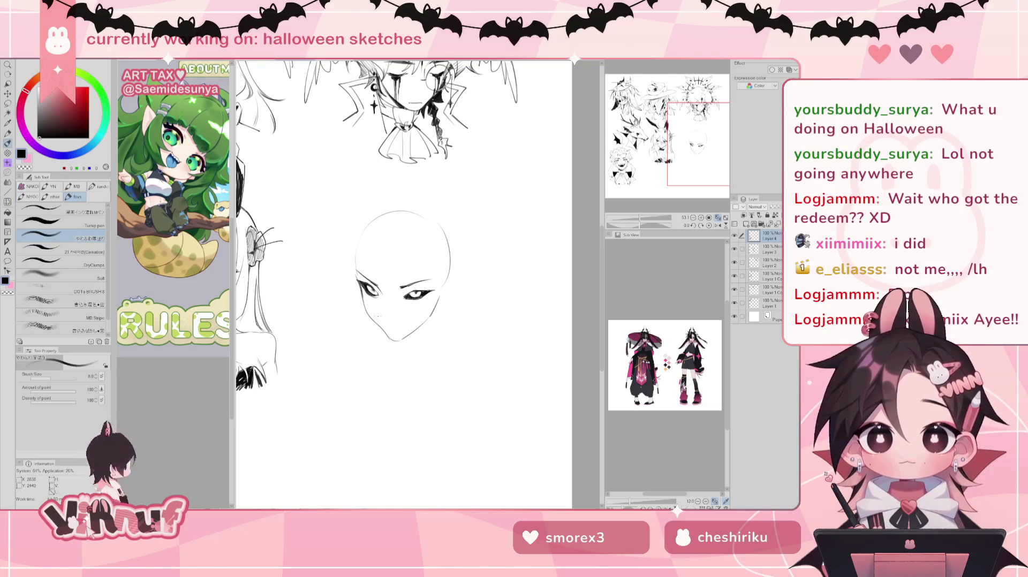
Step: Darken the right eyelid line and draw a short mouth line below the nose
{"action": "left_click_drag", "start_coordinate": [381, 321], "coordinate": [403, 324]}
{"action": "key", "text": "ctrl+z"}
{"action": "key", "text": "ctrl+z"}
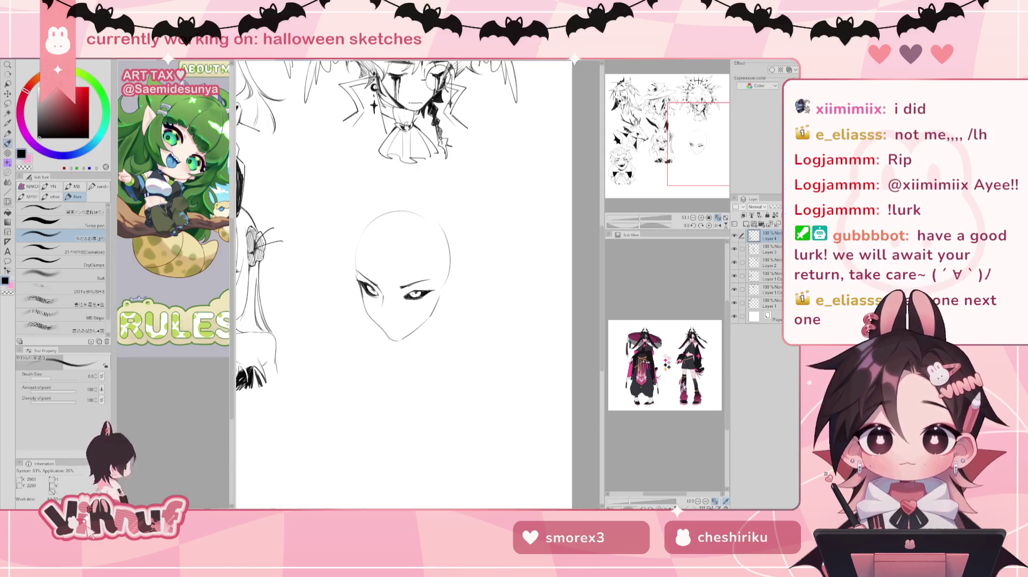
{"action": "left_click_drag", "start_coordinate": [409, 300], "coordinate": [428, 292]}
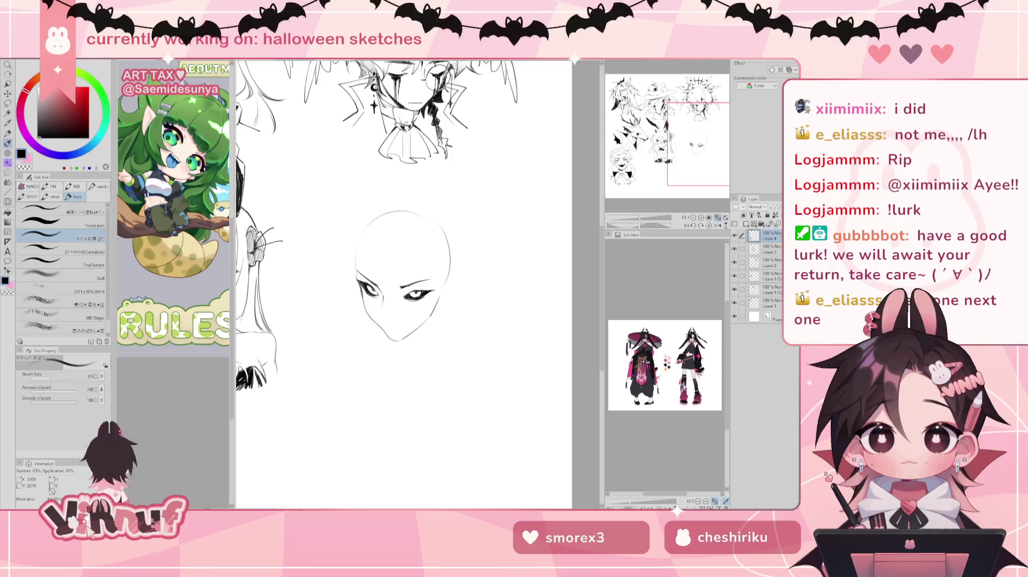
{"action": "key", "text": "e"}
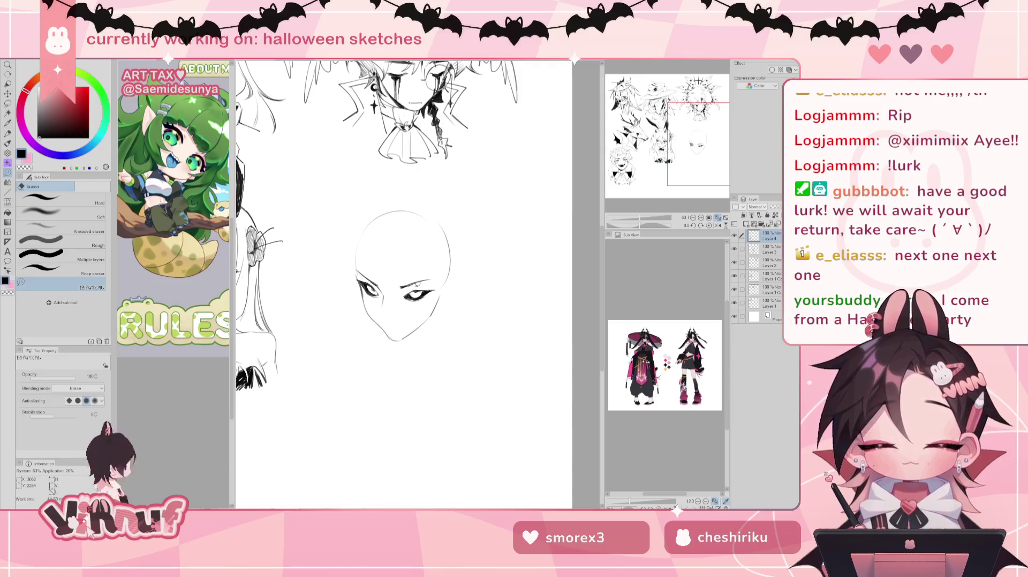
{"action": "key", "text": "b"}
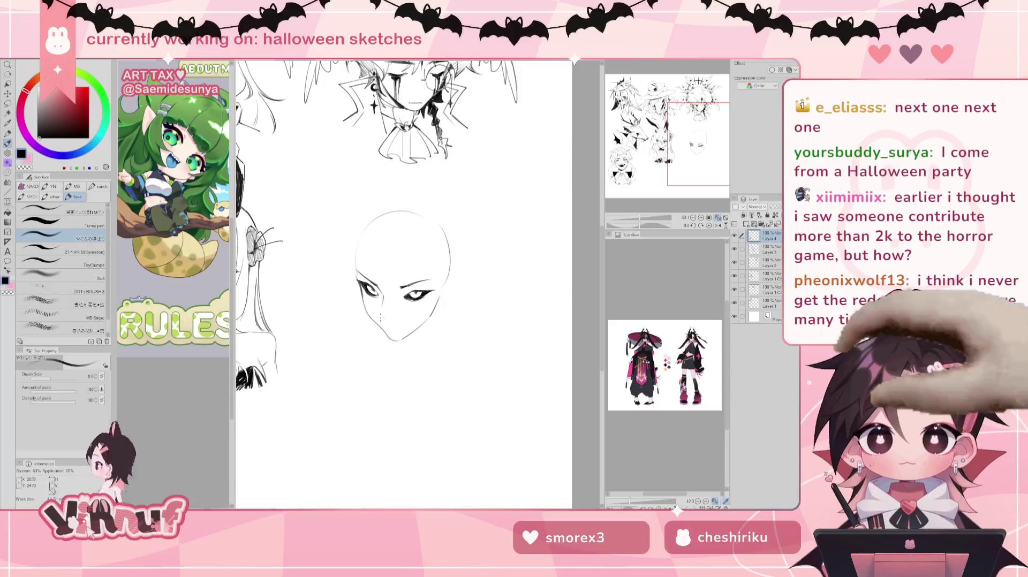
{"action": "left_click_drag", "start_coordinate": [377, 319], "coordinate": [410, 321]}
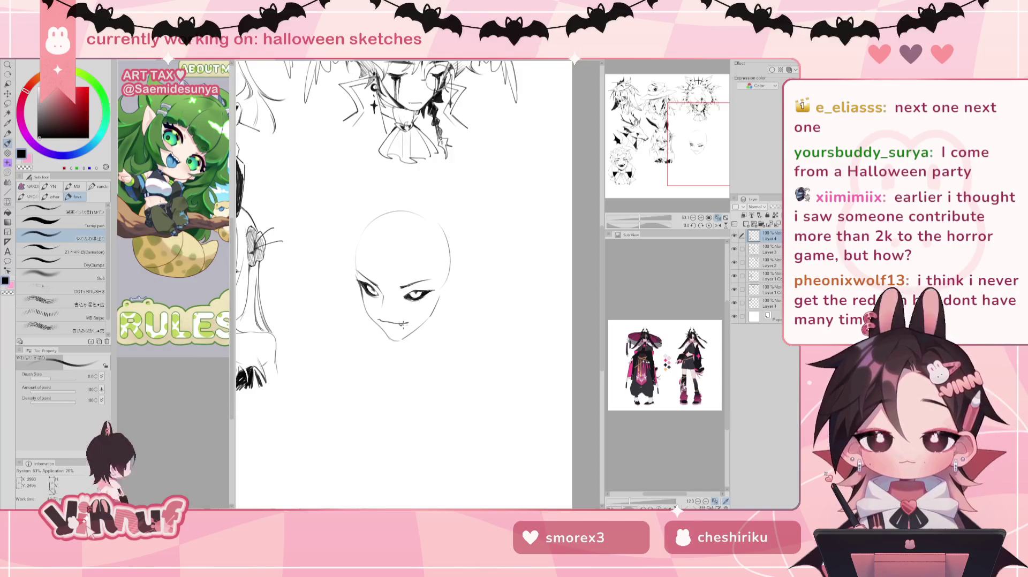
Step: Against a mirrored view, draw the grin's left fang and a stroke at the right eye's inner corner
{"action": "key", "text": "e"}
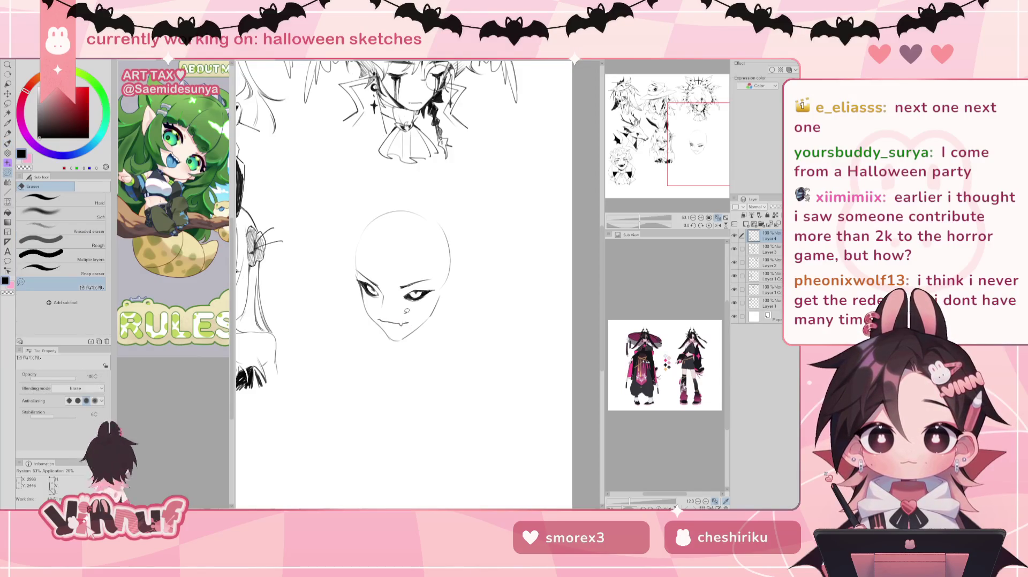
{"action": "key", "text": "p"}
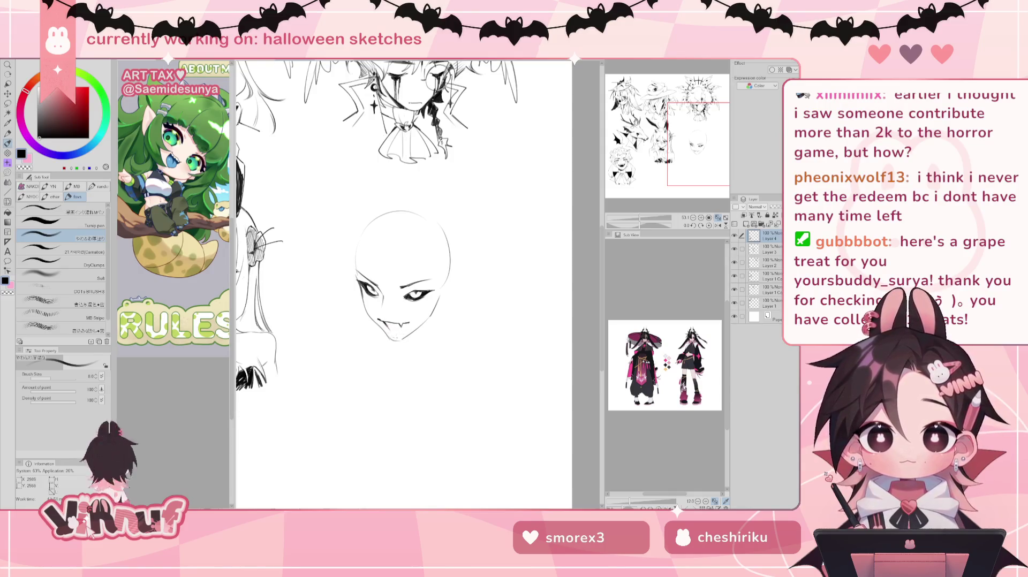
{"action": "left_click_drag", "start_coordinate": [396, 278], "coordinate": [425, 277]}
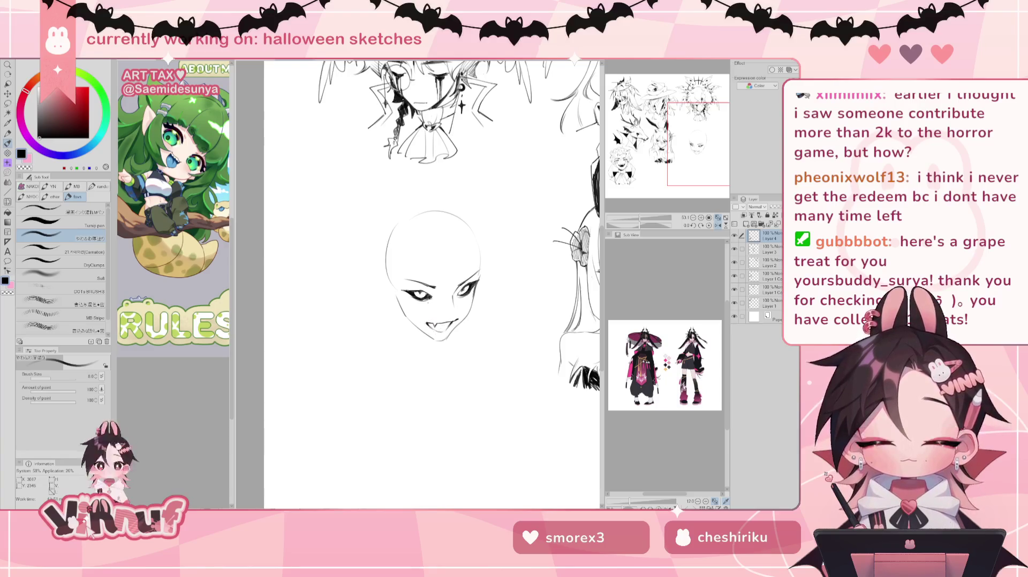
{"action": "key", "text": "h"}
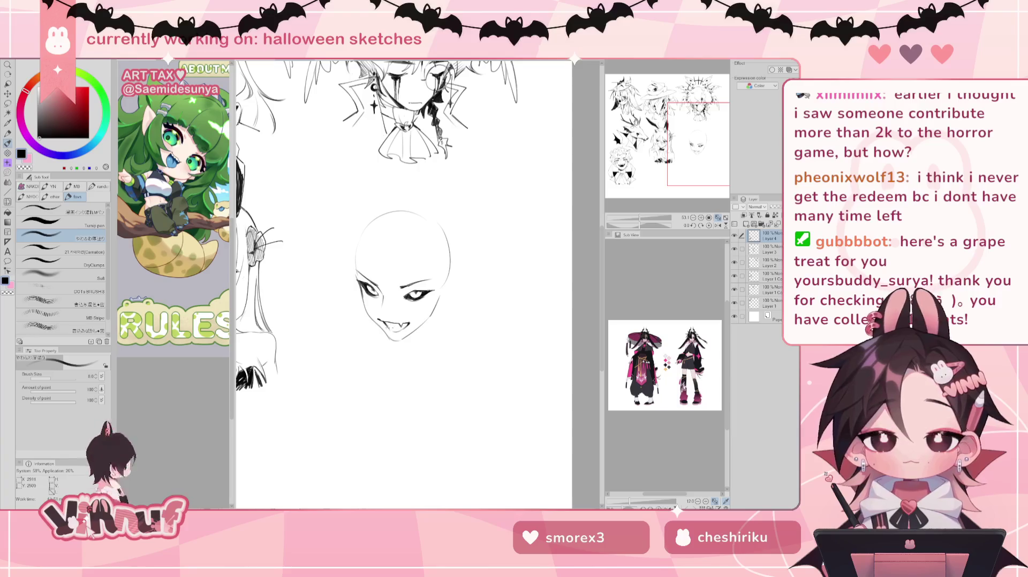
{"action": "left_click_drag", "start_coordinate": [385, 320], "coordinate": [391, 328]}
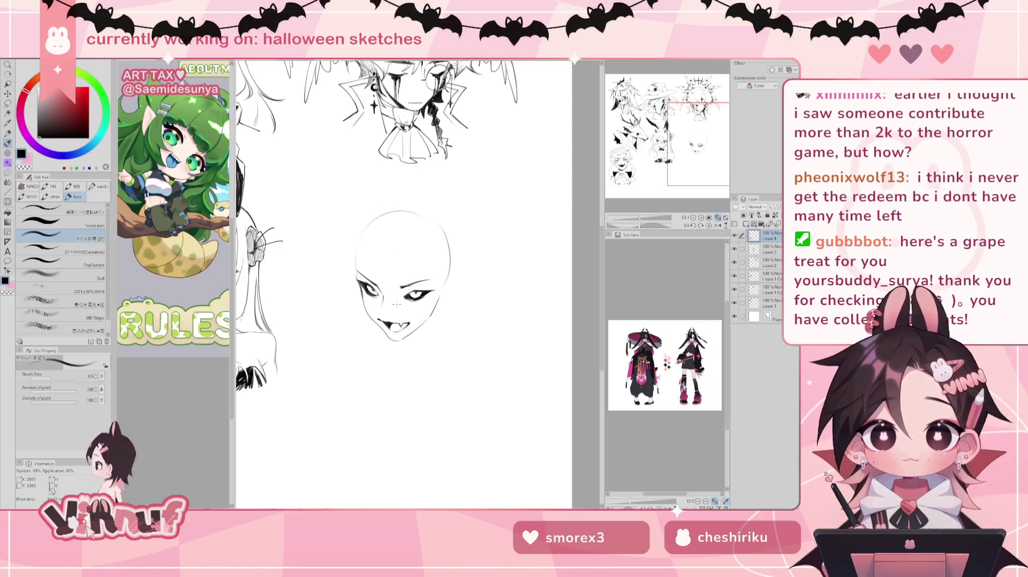
{"action": "left_click_drag", "start_coordinate": [402, 286], "coordinate": [410, 293]}
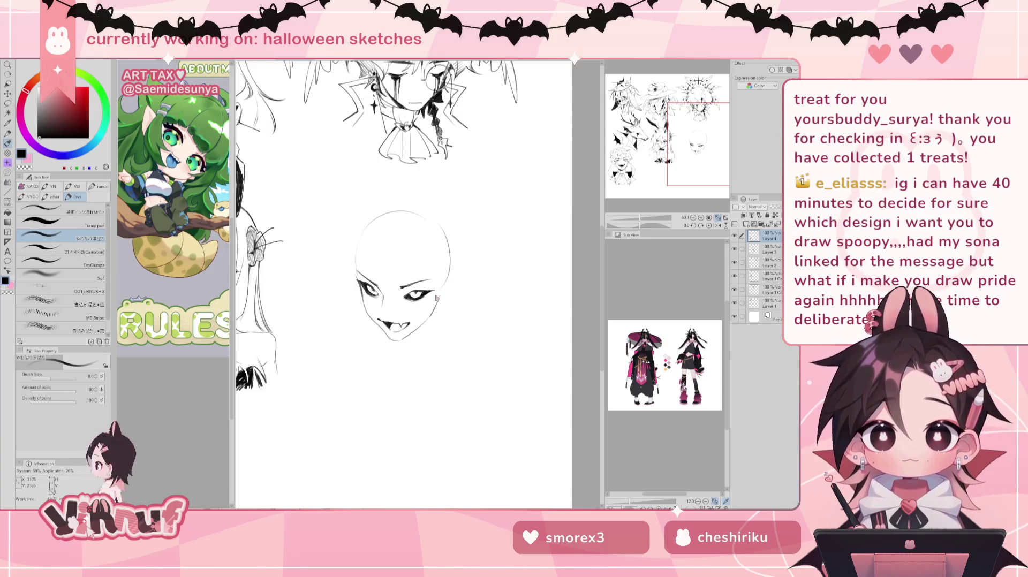
Step: Sketch skull details: a right cheek line, mouth corner, nose cavity and hollow left cheek line
{"action": "left_click_drag", "start_coordinate": [417, 309], "coordinate": [415, 318]}
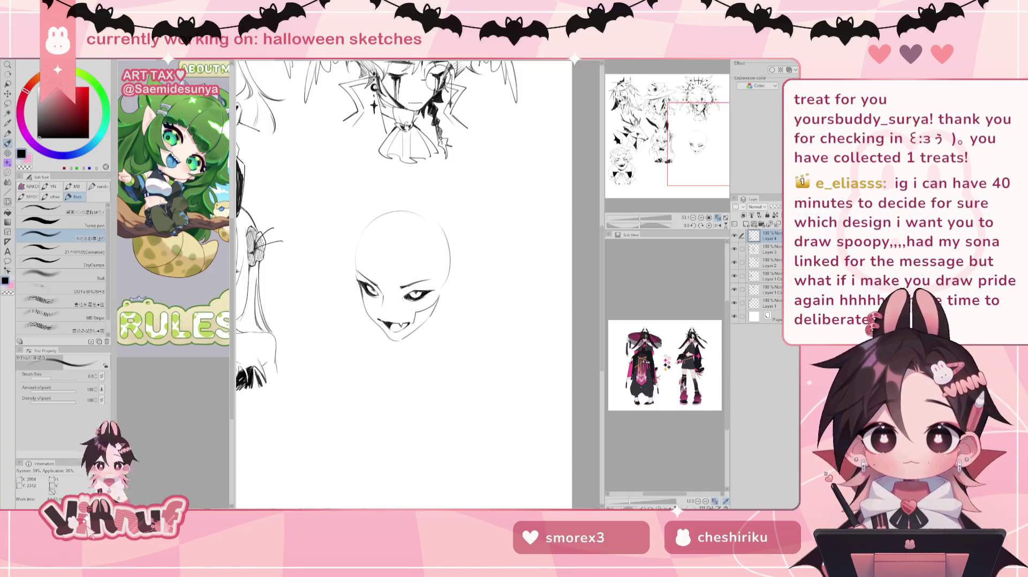
{"action": "left_click_drag", "start_coordinate": [384, 318], "coordinate": [379, 320]}
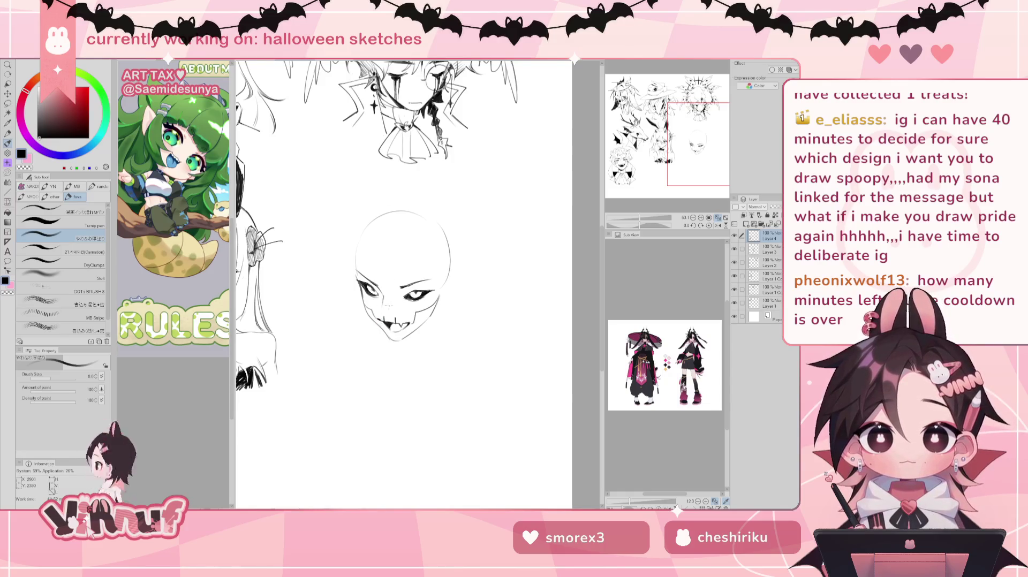
{"action": "left_click_drag", "start_coordinate": [386, 298], "coordinate": [386, 313]}
{"action": "left_click_drag", "start_coordinate": [386, 295], "coordinate": [383, 305]}
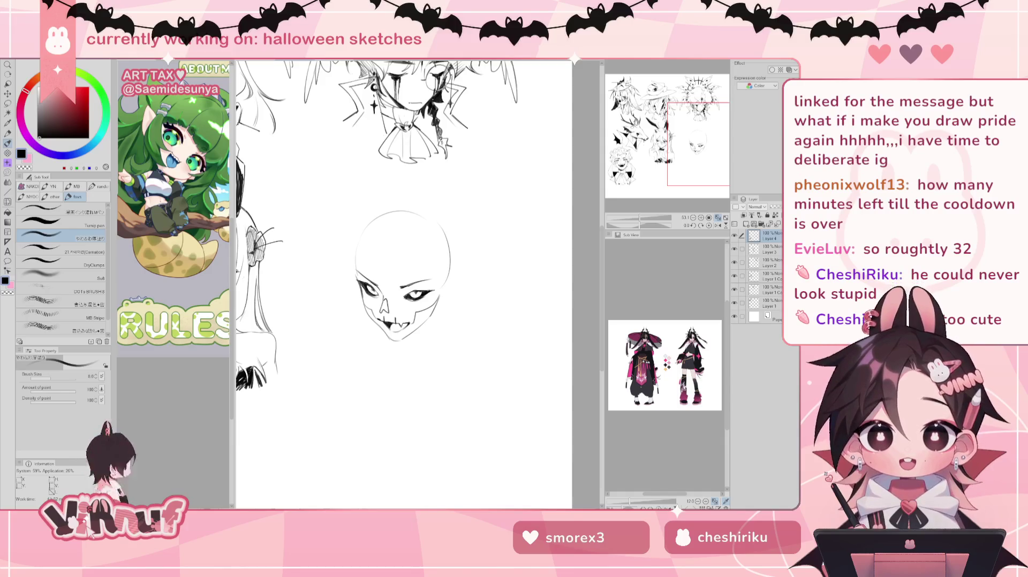
{"action": "scroll", "coordinate": [384, 294], "scroll_direction": "down", "scroll_amount": 1}
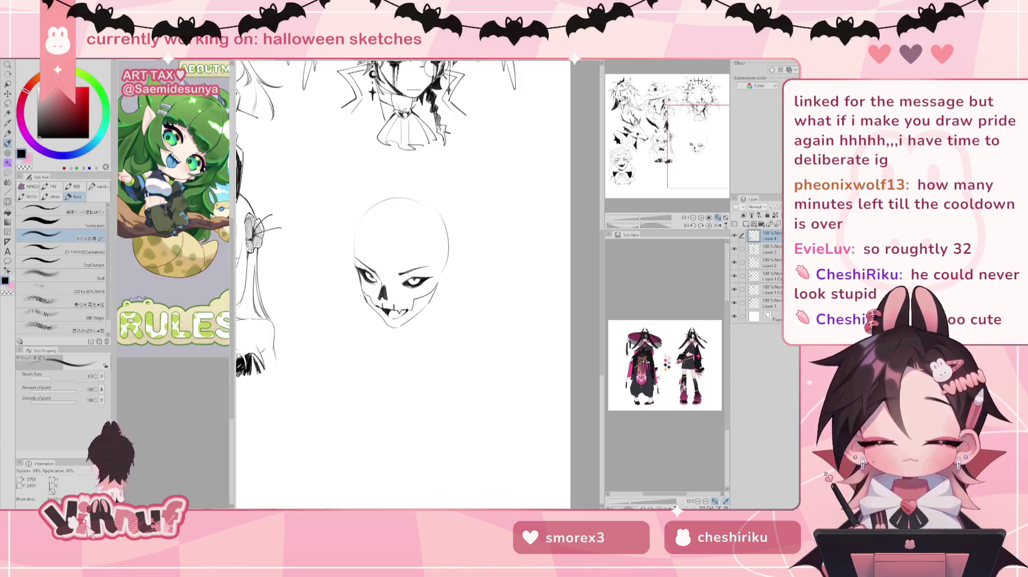
{"action": "mouse_move", "coordinate": [366, 304]}
{"action": "left_mouse_down"}
{"action": "mouse_move", "coordinate": [364, 295]}
{"action": "mouse_move", "coordinate": [372, 304]}
{"action": "left_mouse_up"}
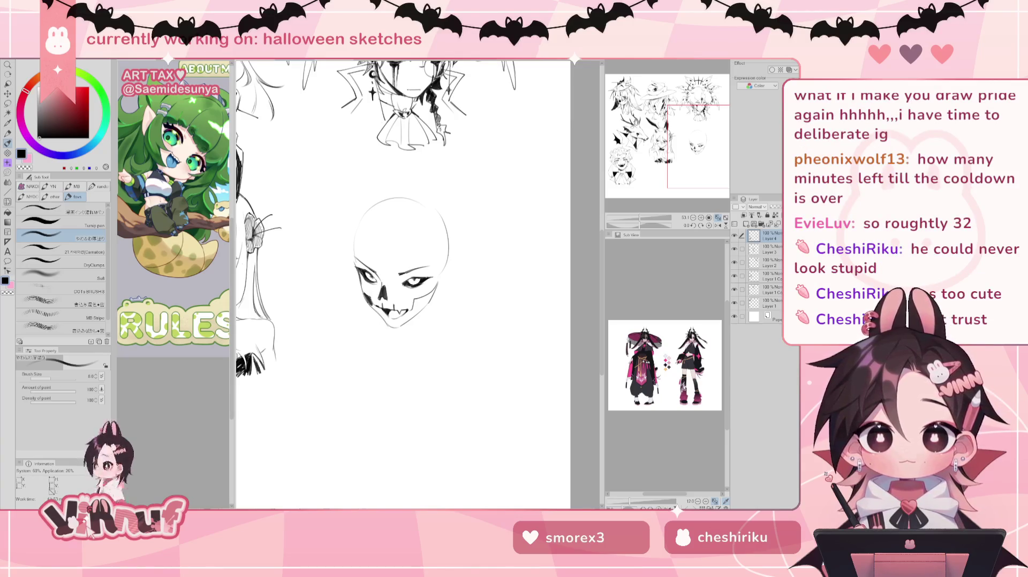
{"action": "mouse_move", "coordinate": [402, 268]}
{"action": "left_mouse_down"}
{"action": "mouse_move", "coordinate": [396, 260]}
{"action": "mouse_move", "coordinate": [361, 290]}
{"action": "left_mouse_up"}
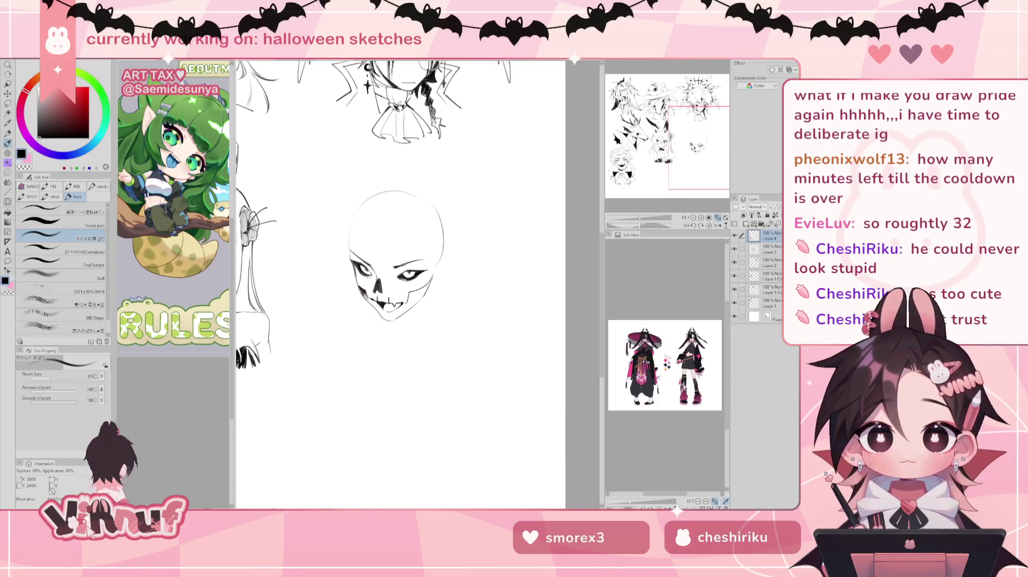
Step: On a rotated canvas, hatch short strokes along the skull's left cheek and upper edge, then reset rotation
{"action": "key", "text": "ctrl+z"}
{"action": "left_click_drag", "start_coordinate": [360, 288], "coordinate": [383, 314]}
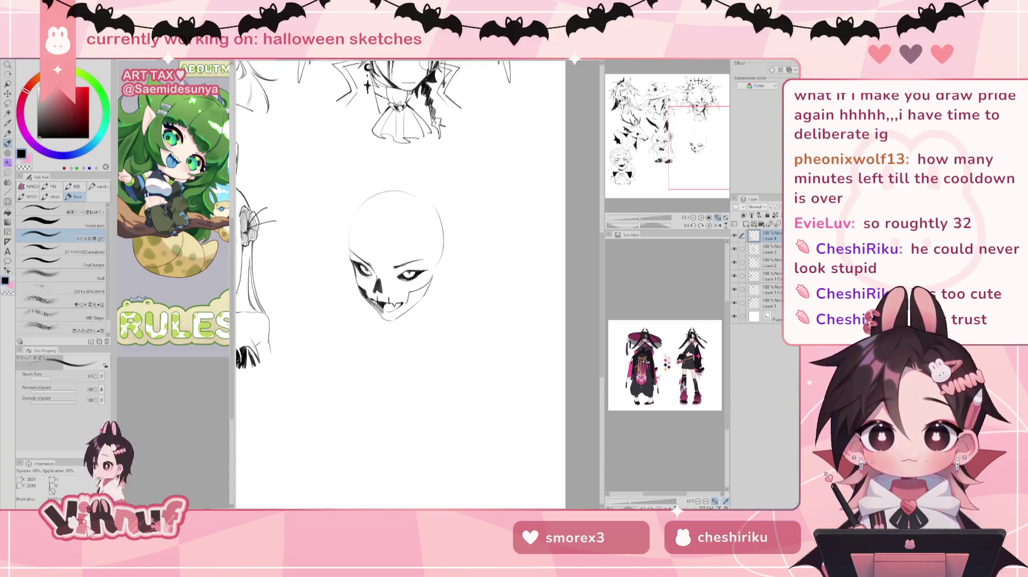
{"action": "left_click_drag", "start_coordinate": [364, 243], "coordinate": [455, 278]}
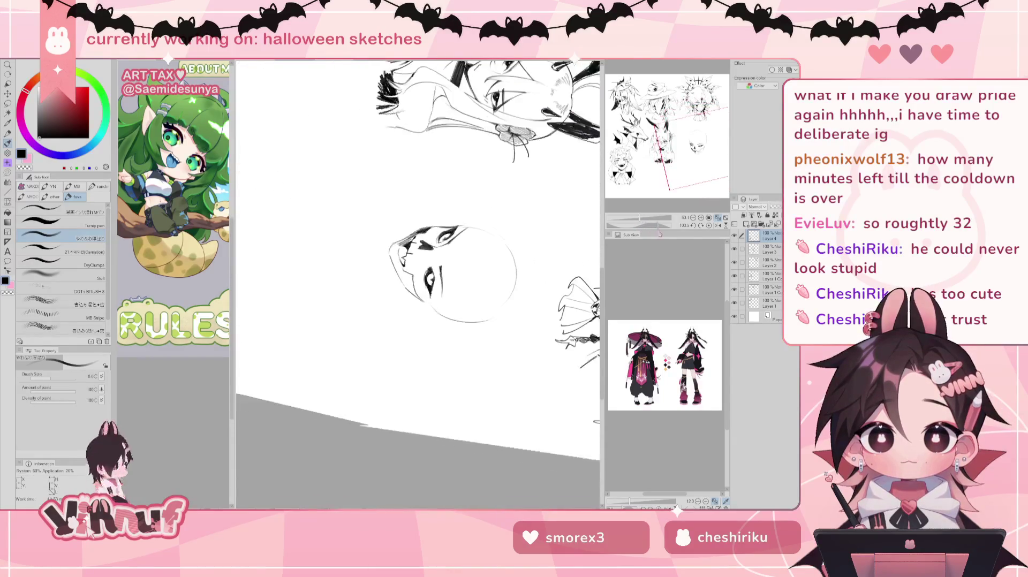
{"action": "left_click_drag", "start_coordinate": [423, 232], "coordinate": [412, 242]}
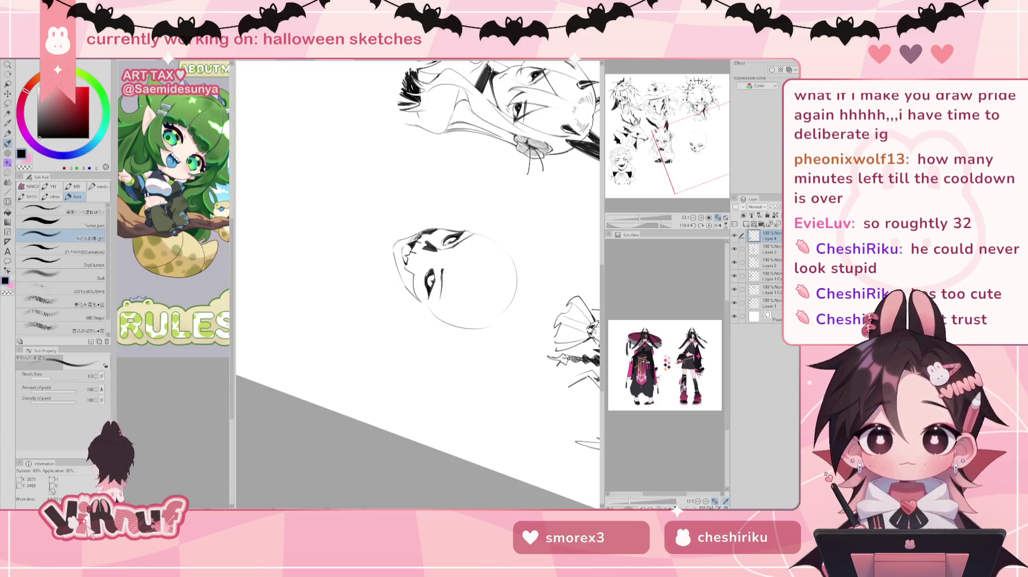
{"action": "left_click_drag", "start_coordinate": [401, 265], "coordinate": [412, 290]}
{"action": "key", "text": "ctrl+at"}
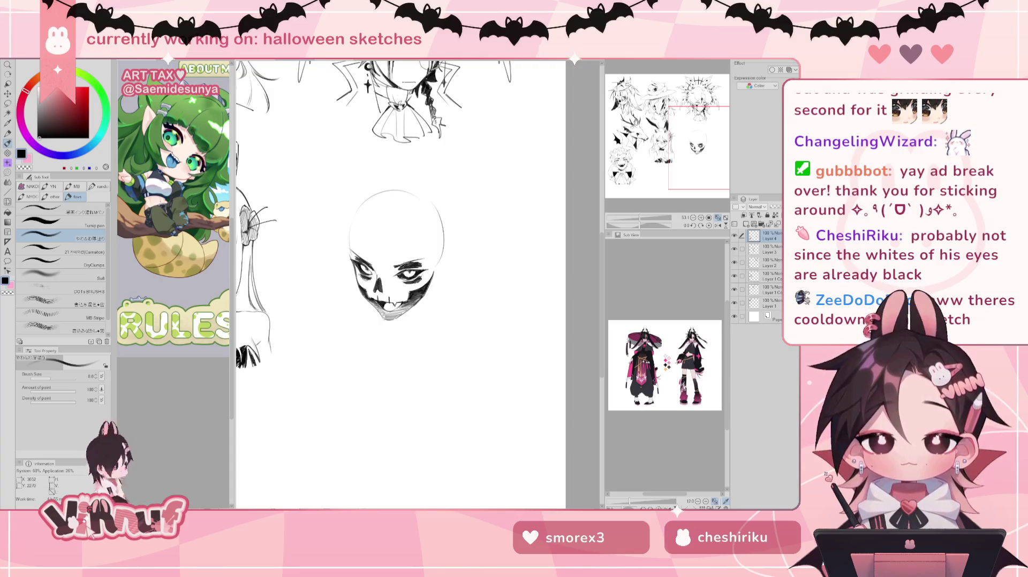
Step: After a quick mirrored check, dab small ink marks on the skull's chin and left cheek
{"action": "key", "text": "h"}
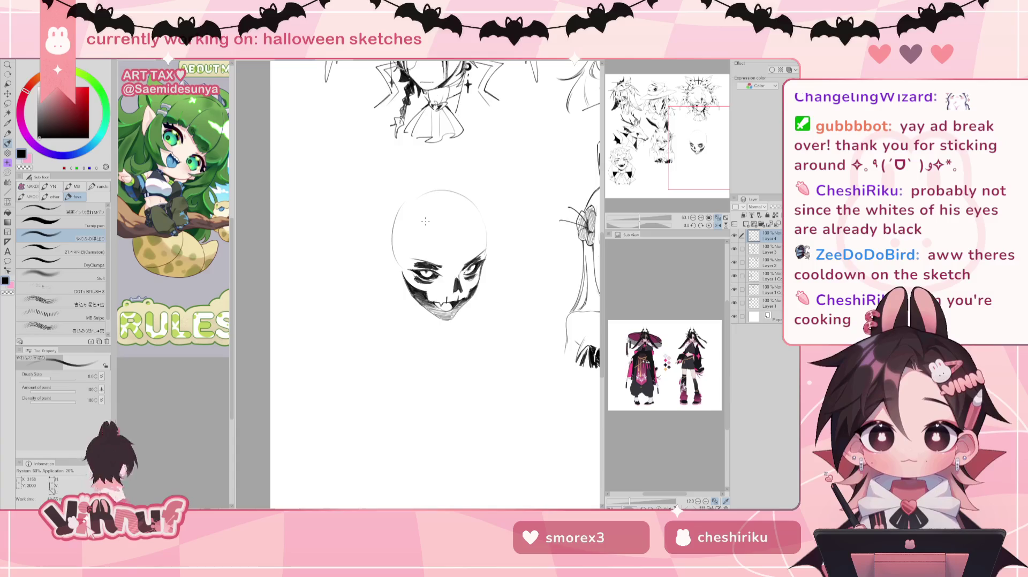
{"action": "key", "text": "h"}
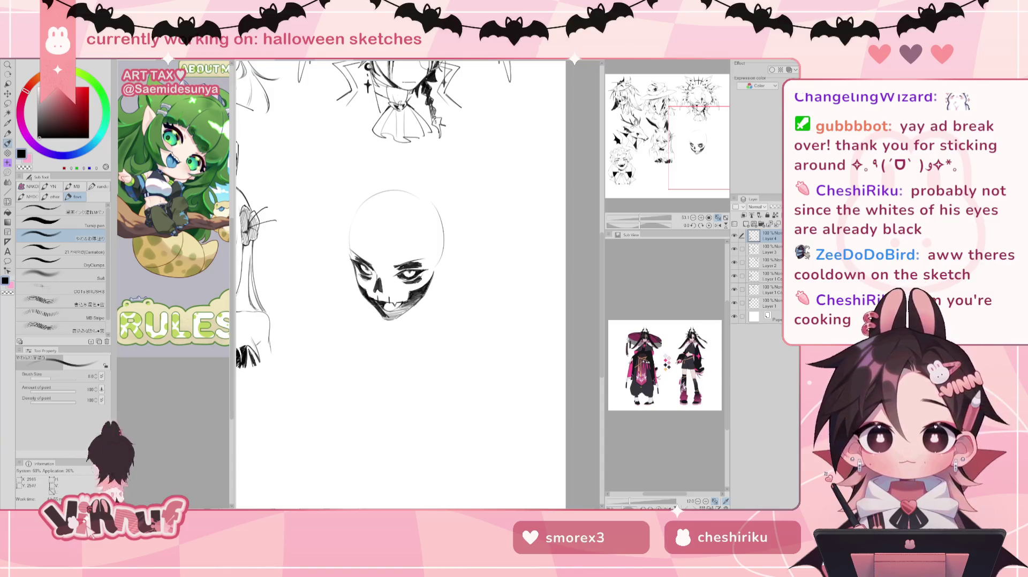
{"action": "left_click_drag", "start_coordinate": [388, 315], "coordinate": [383, 319]}
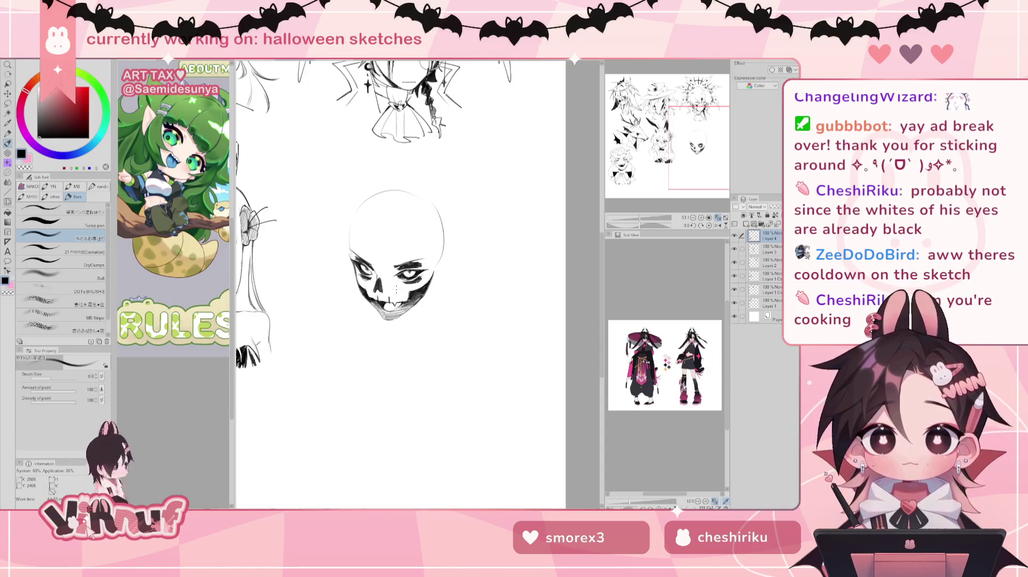
{"action": "left_click_drag", "start_coordinate": [358, 280], "coordinate": [365, 289]}
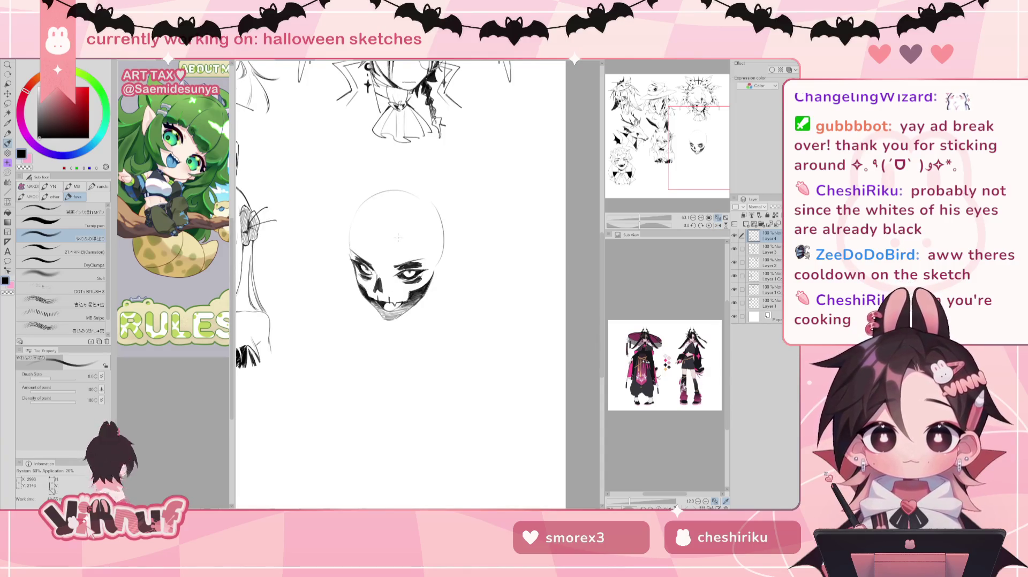
Step: Mirror the canvas view to check the skull sketch, pan across, then pick the Eraser
{"action": "key", "text": "h"}
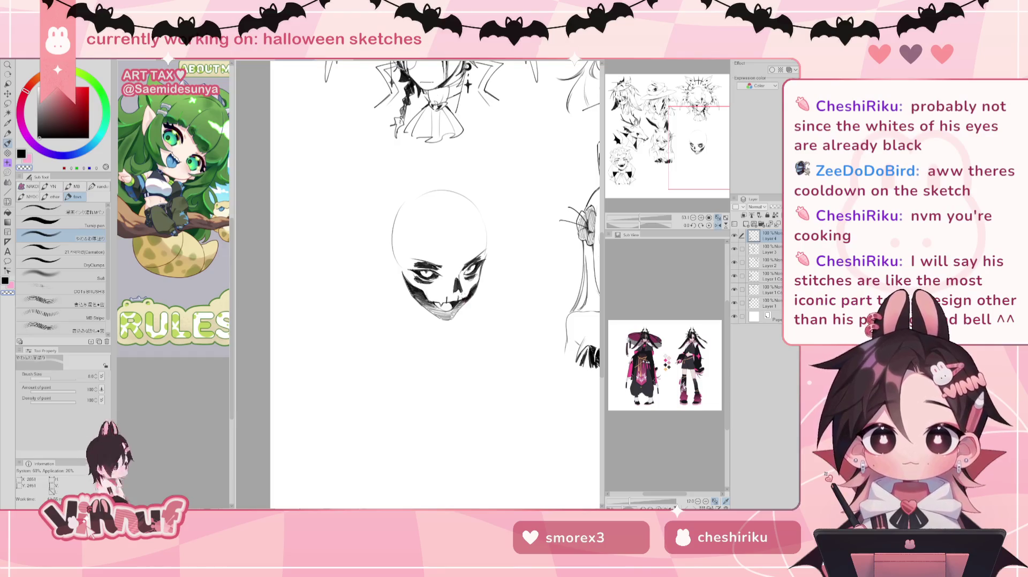
{"action": "scroll", "coordinate": [470, 287], "scroll_direction": "right", "scroll_amount": 2}
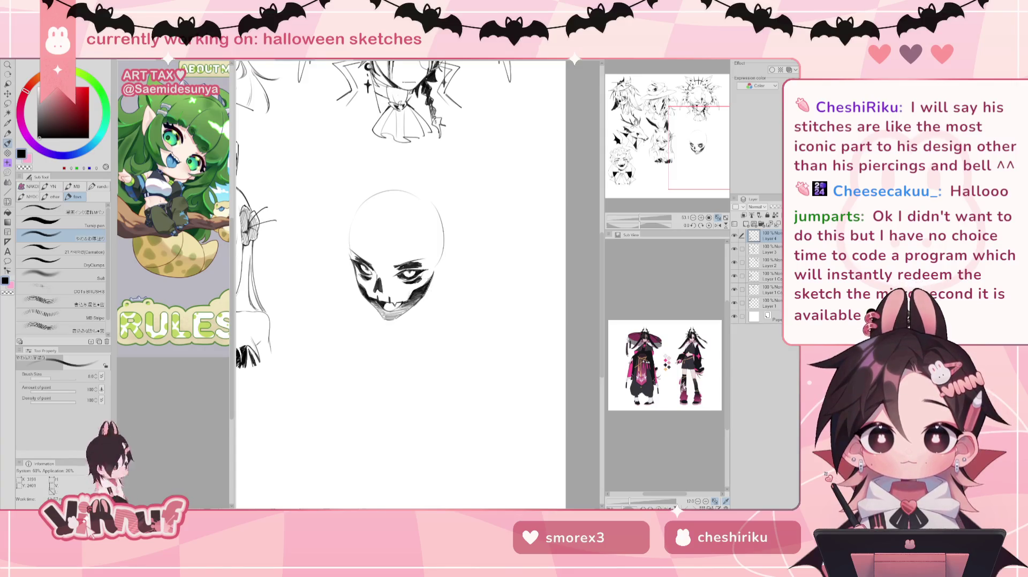
{"action": "key", "text": "e"}
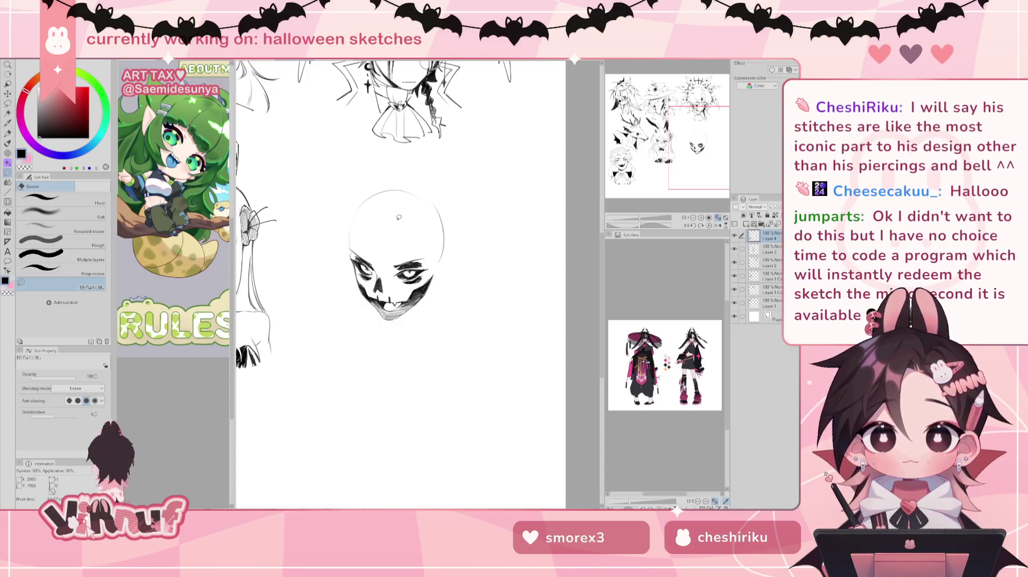
Step: Cycle between the Brush, Eraser and Liquify tools, ending on the pen
{"action": "key", "text": "b"}
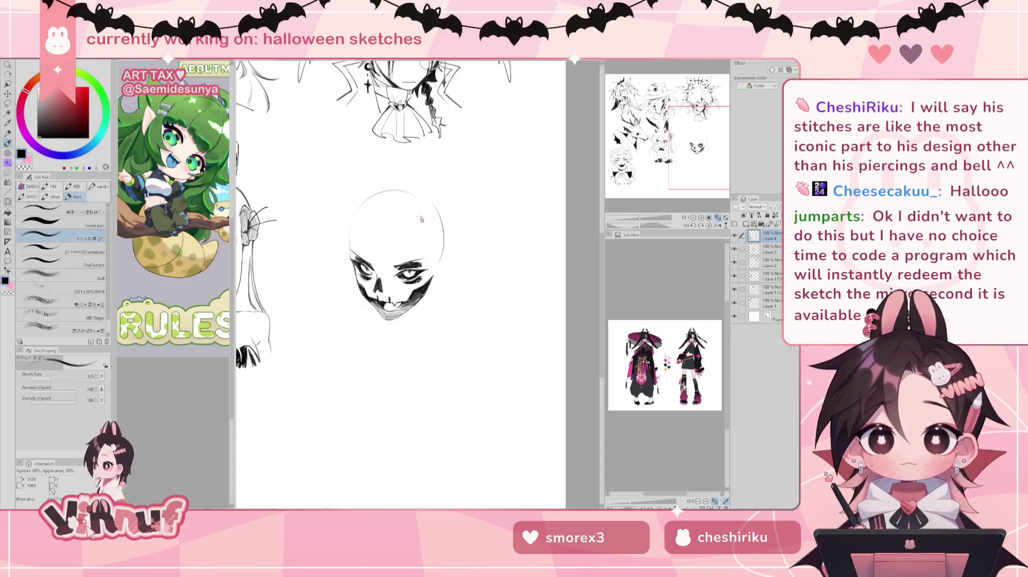
{"action": "key", "text": "e"}
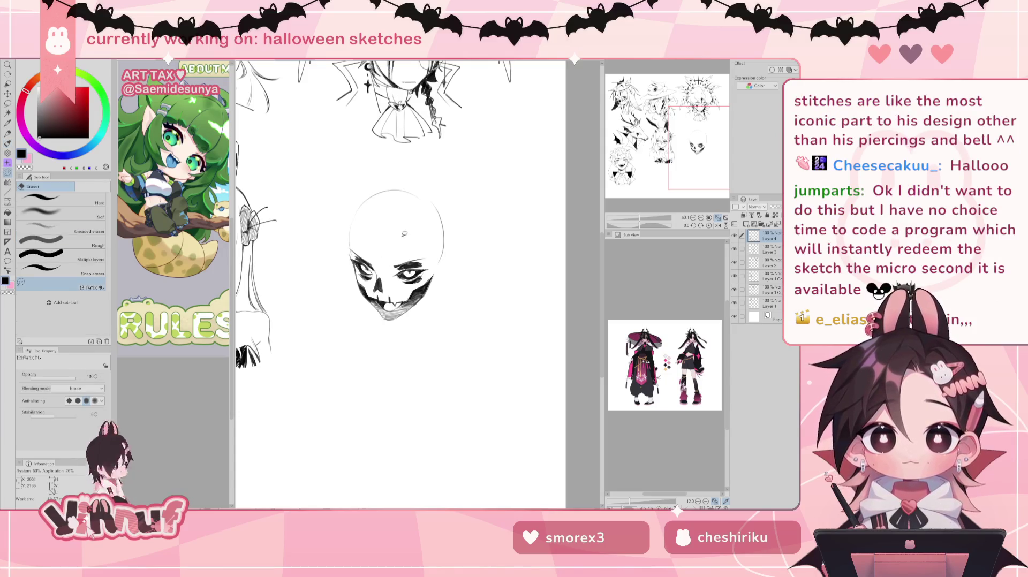
{"action": "key", "text": "b"}
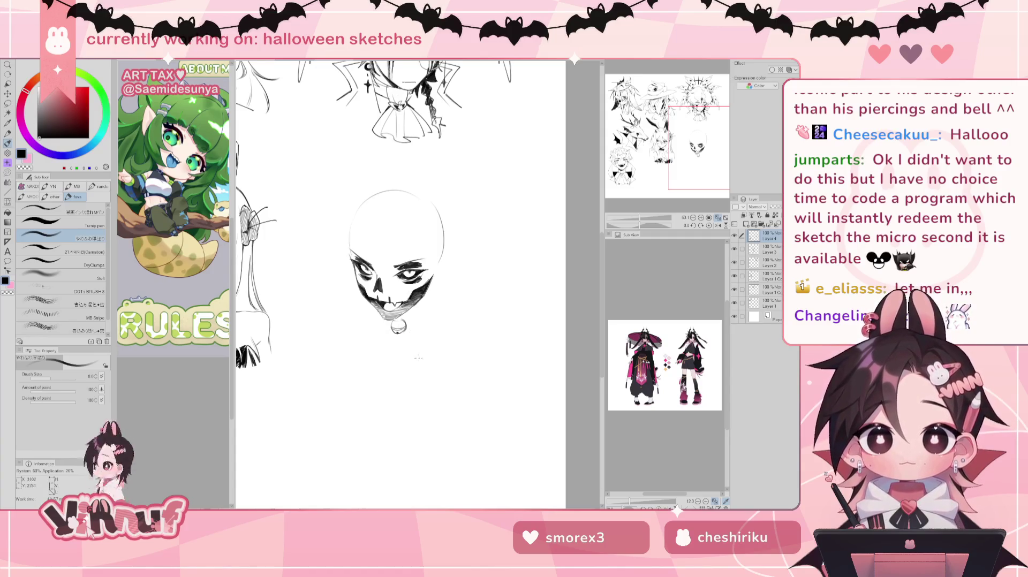
{"action": "key", "text": "j"}
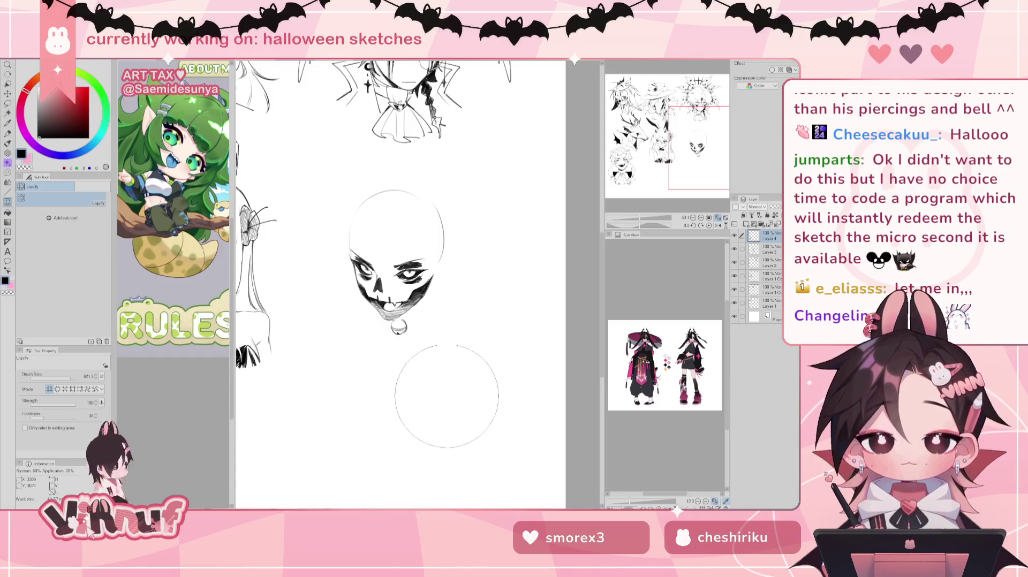
{"action": "key", "text": "p"}
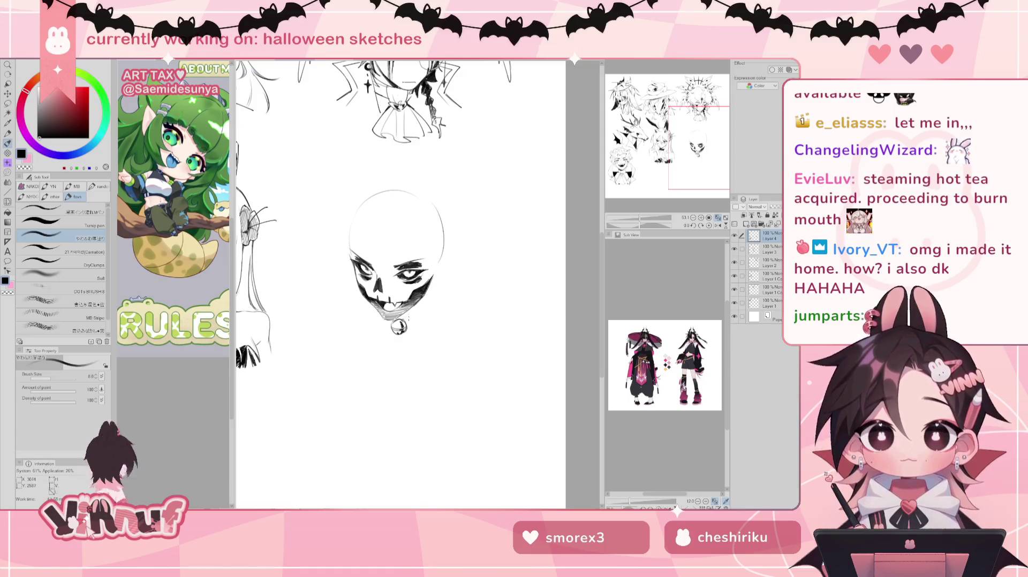
Step: Ink the collar and dark marks along the right jaw, then hide Layer 4
{"action": "left_click_drag", "start_coordinate": [417, 303], "coordinate": [409, 320]}
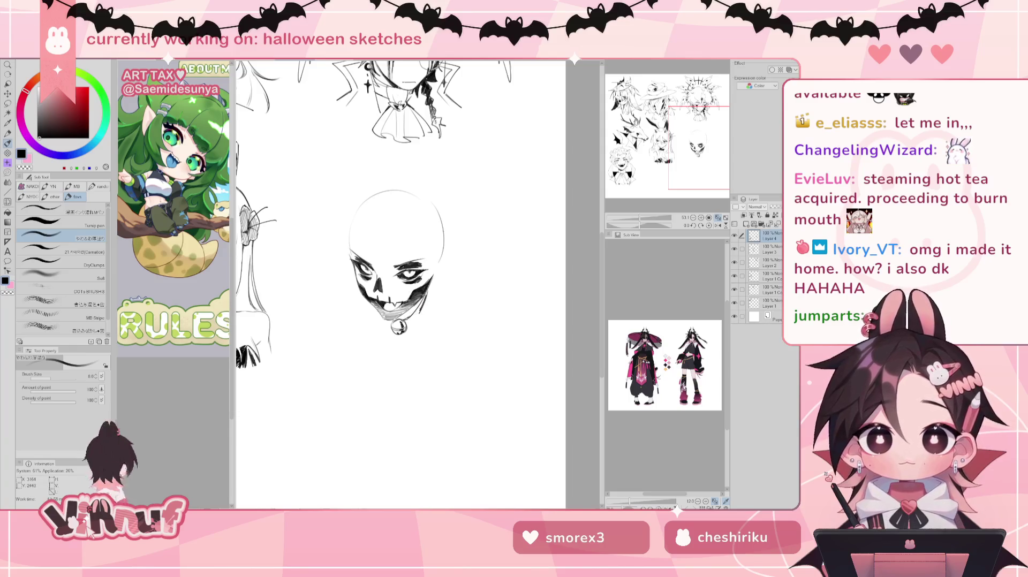
{"action": "left_click_drag", "start_coordinate": [412, 315], "coordinate": [387, 328]}
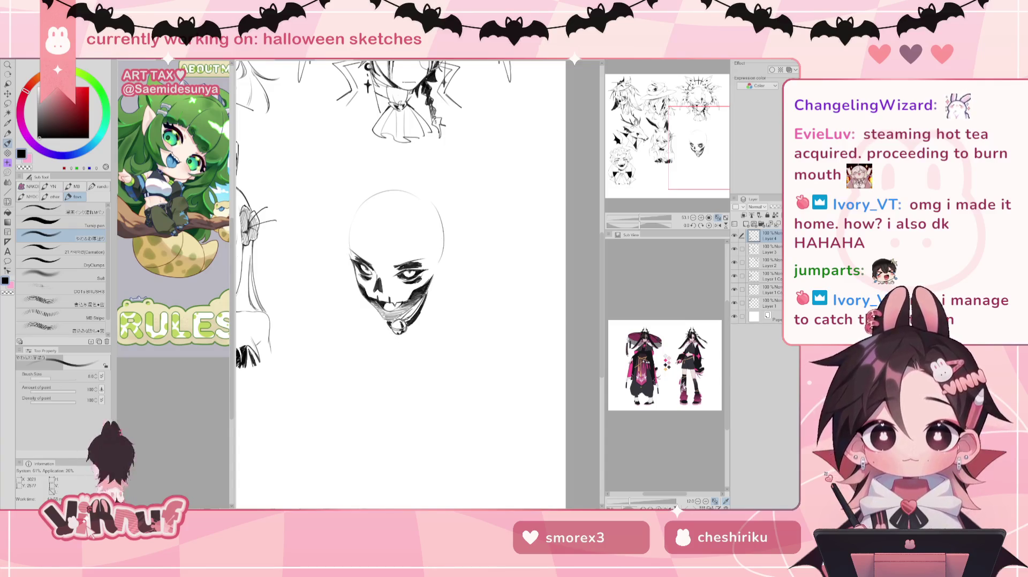
{"action": "left_click_drag", "start_coordinate": [412, 309], "coordinate": [399, 317]}
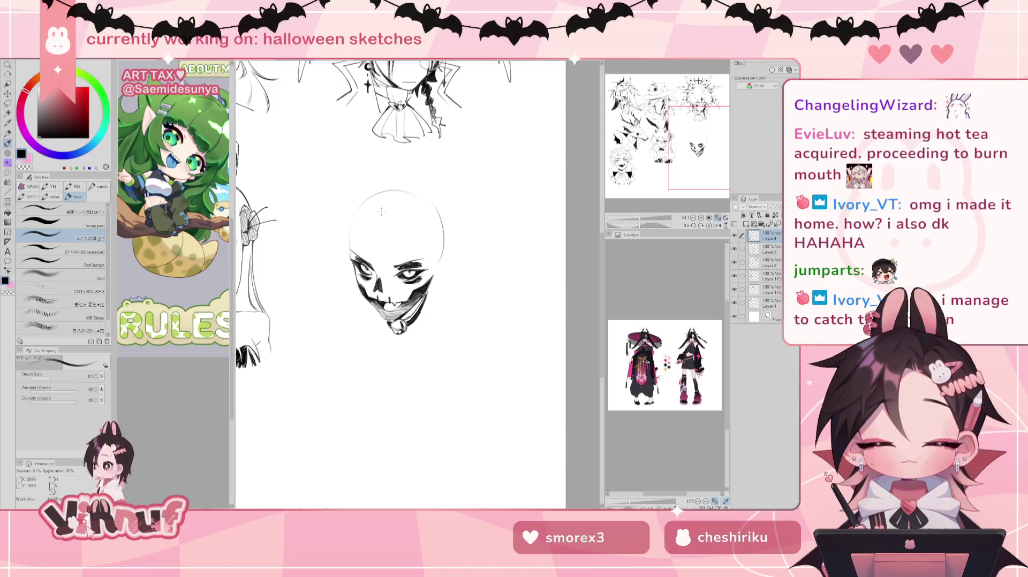
{"action": "left_click", "coordinate": [735, 235]}
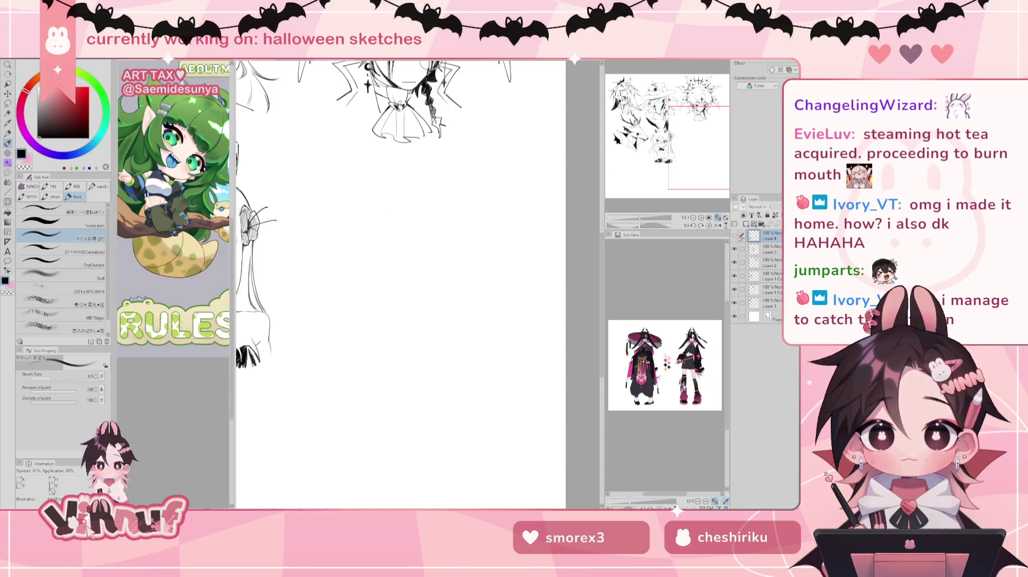
Step: Show Layer 4 again, lasso the skull and paste it onto a new layer
{"action": "left_click", "coordinate": [734, 236]}
{"action": "key", "text": "m"}
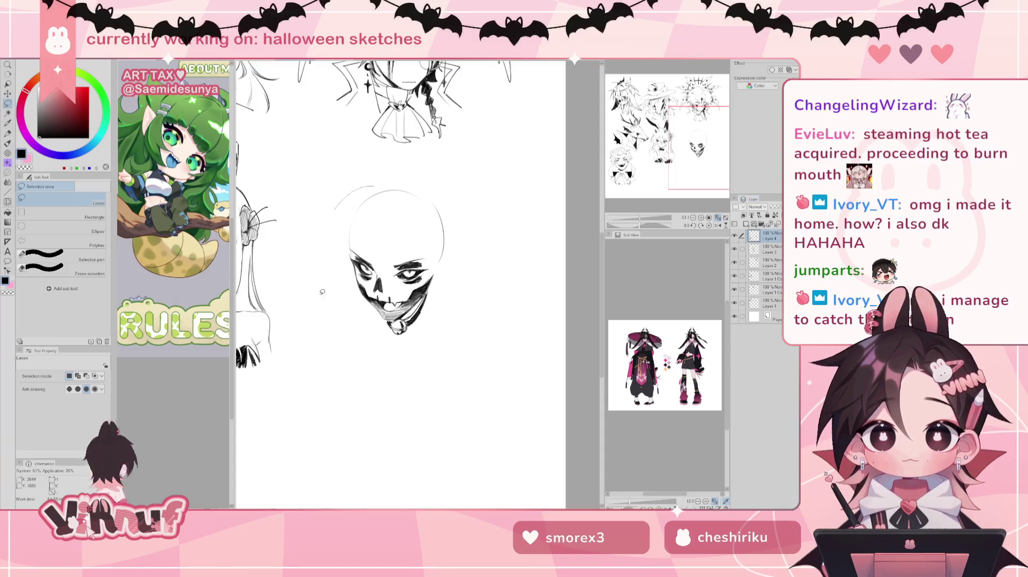
{"action": "left_click_drag", "start_coordinate": [323, 292], "coordinate": [415, 181]}
{"action": "key", "text": "ctrl+x"}
{"action": "key", "text": "ctrl+v"}
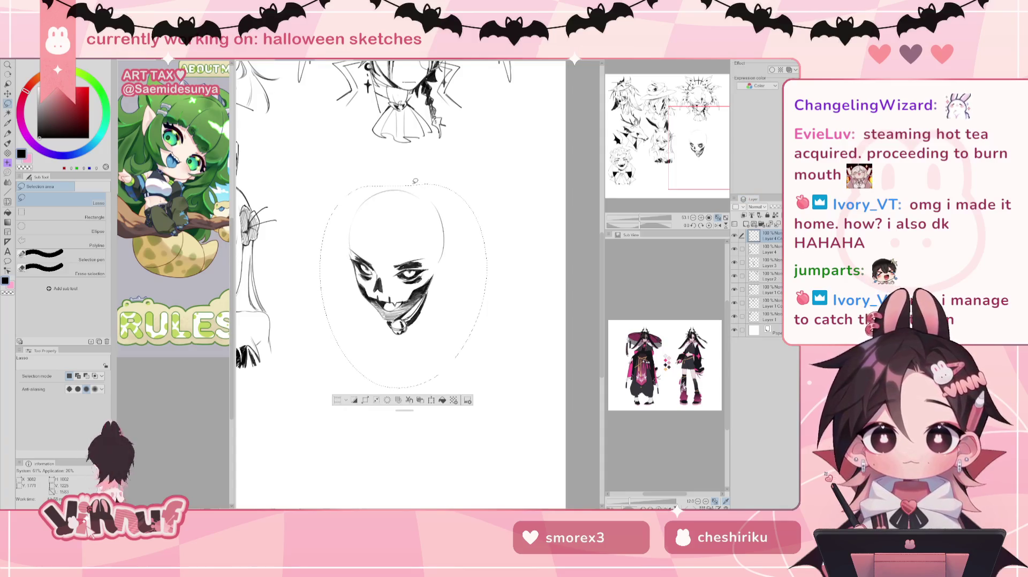
{"action": "key", "text": "ctrl+d"}
Step: Sketch an arched hair line up the skull's forehead, undoing and retrying strokes
{"action": "key", "text": "b"}
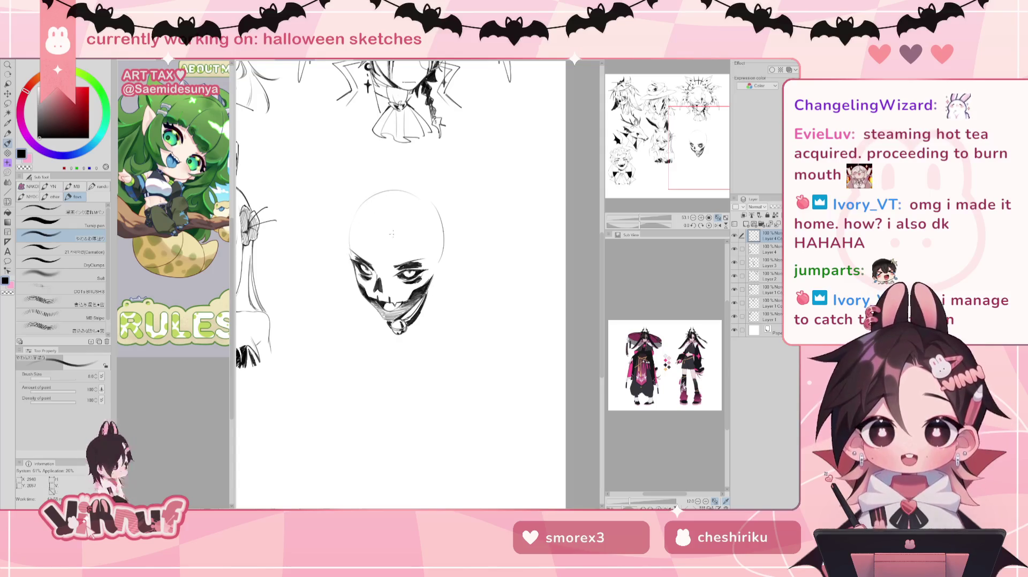
{"action": "left_click_drag", "start_coordinate": [395, 221], "coordinate": [403, 232]}
{"action": "left_click_drag", "start_coordinate": [410, 228], "coordinate": [403, 234]}
{"action": "key", "text": "ctrl+z"}
{"action": "mouse_move", "coordinate": [383, 284]}
{"action": "left_mouse_down"}
{"action": "mouse_move", "coordinate": [404, 234]}
{"action": "mouse_move", "coordinate": [395, 220]}
{"action": "left_mouse_up"}
{"action": "key", "text": "ctrl+z"}
{"action": "key", "text": "ctrl+z"}
{"action": "key", "text": "ctrl+z"}
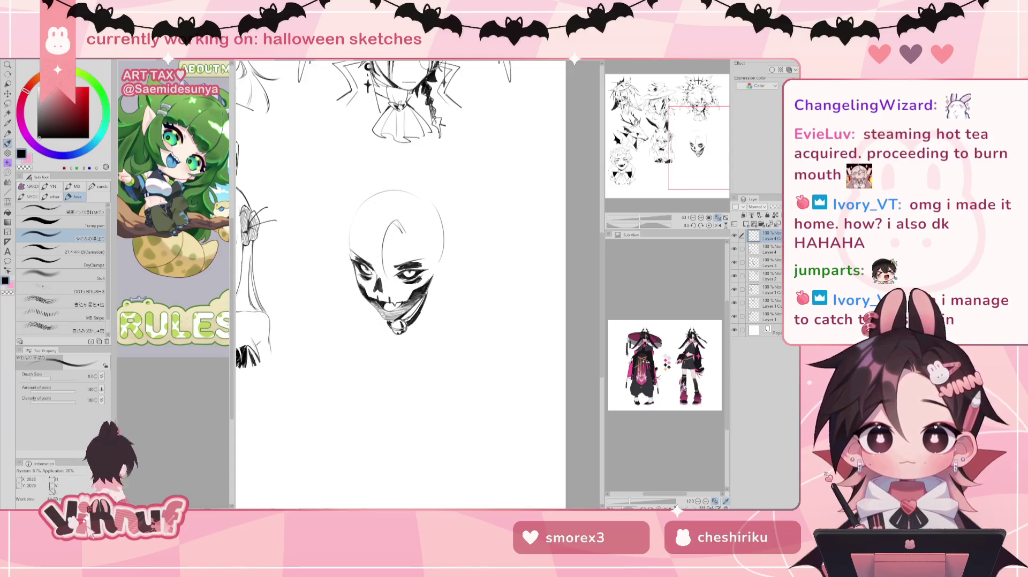
Step: Redraw a stroke on the skull's left side and erase stray strands inside the cranium
{"action": "left_click_drag", "start_coordinate": [364, 233], "coordinate": [381, 278]}
{"action": "key", "text": "ctrl+z"}
{"action": "left_click_drag", "start_coordinate": [364, 239], "coordinate": [391, 278]}
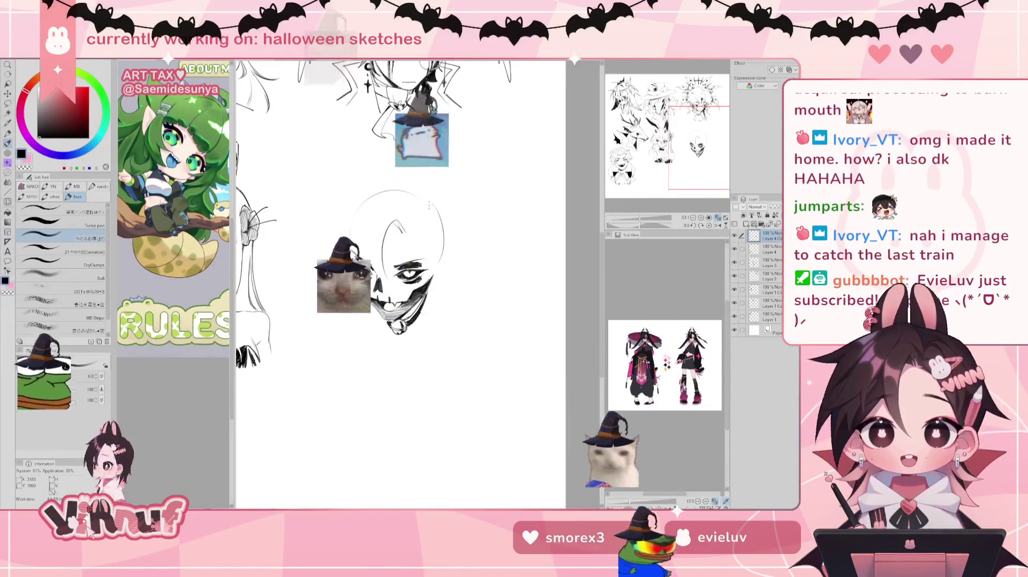
{"action": "key", "text": "e"}
{"action": "mouse_move", "coordinate": [379, 257]}
{"action": "left_mouse_down"}
{"action": "mouse_move", "coordinate": [386, 219]}
{"action": "mouse_move", "coordinate": [403, 235]}
{"action": "left_mouse_up"}
{"action": "key", "text": "b"}
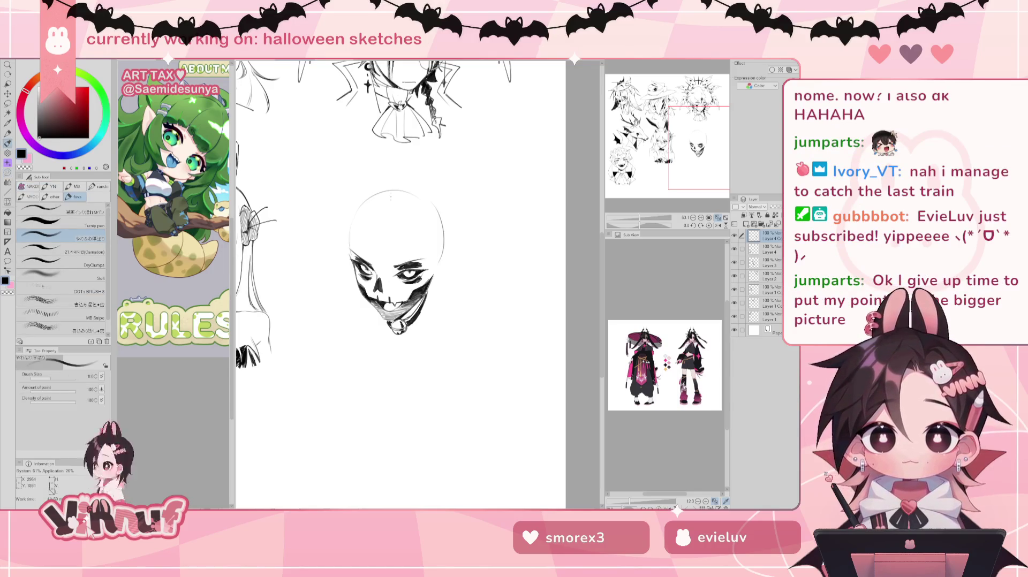
Step: Draw curved hair strands down the cranium and a curve along the face's left side
{"action": "left_click_drag", "start_coordinate": [375, 230], "coordinate": [367, 262]}
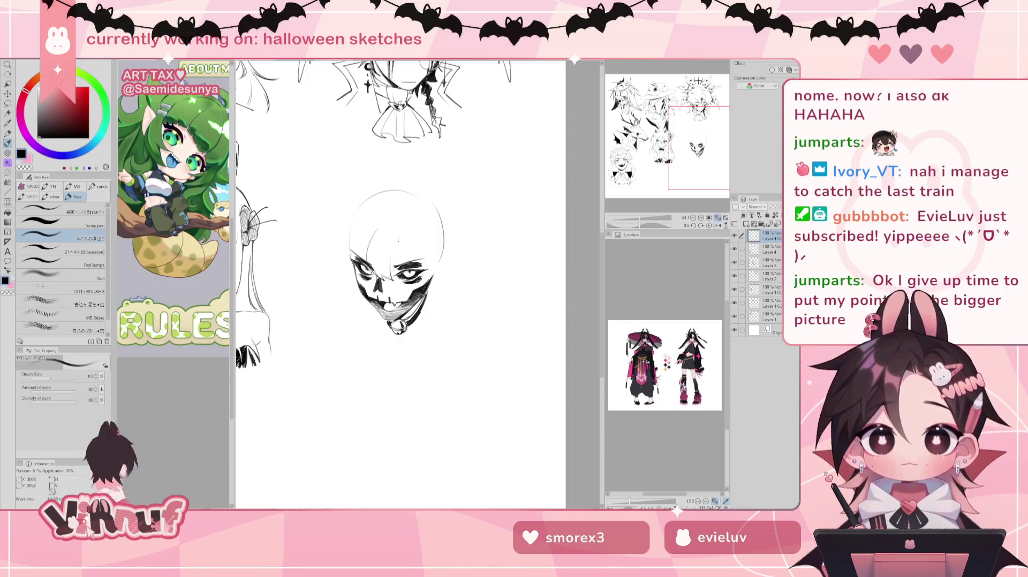
{"action": "left_click_drag", "start_coordinate": [399, 225], "coordinate": [391, 265]}
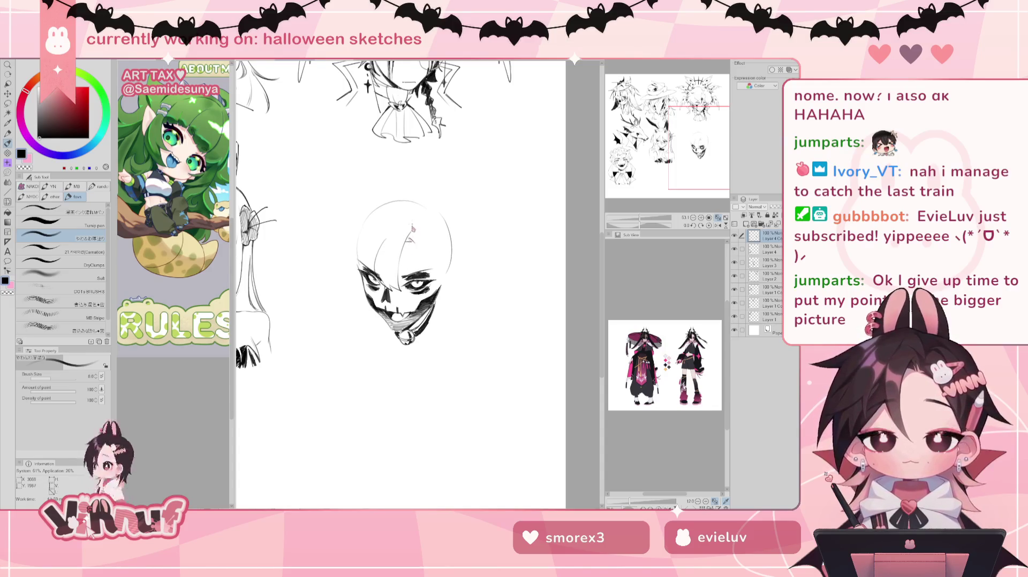
{"action": "left_click_drag", "start_coordinate": [404, 222], "coordinate": [410, 233]}
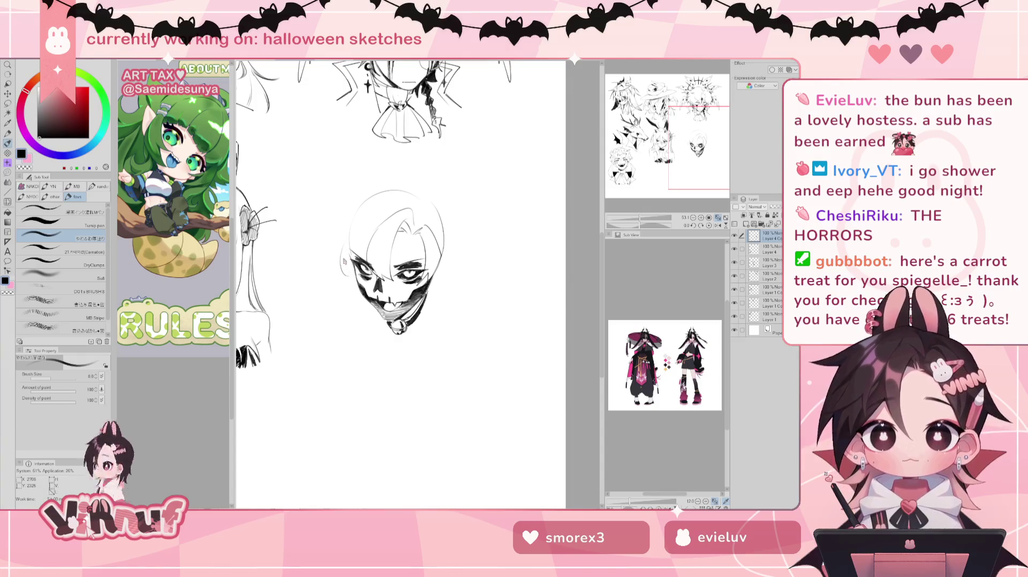
{"action": "left_click_drag", "start_coordinate": [340, 254], "coordinate": [351, 281]}
Step: Undo the left face stroke, add forehead stitch marks and dark strokes beside the mouth
{"action": "key", "text": "ctrl+z"}
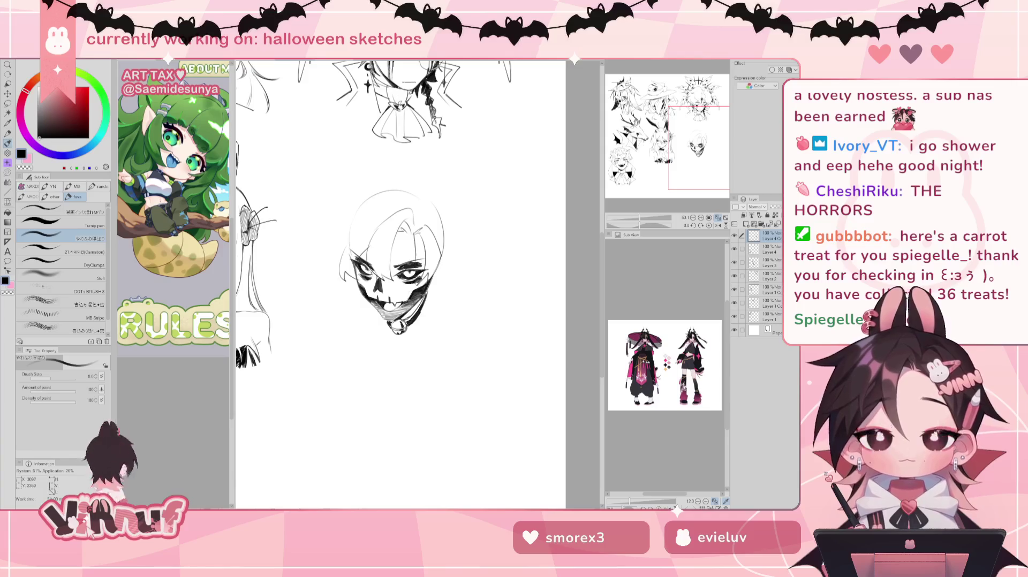
{"action": "left_click_drag", "start_coordinate": [413, 292], "coordinate": [415, 282]}
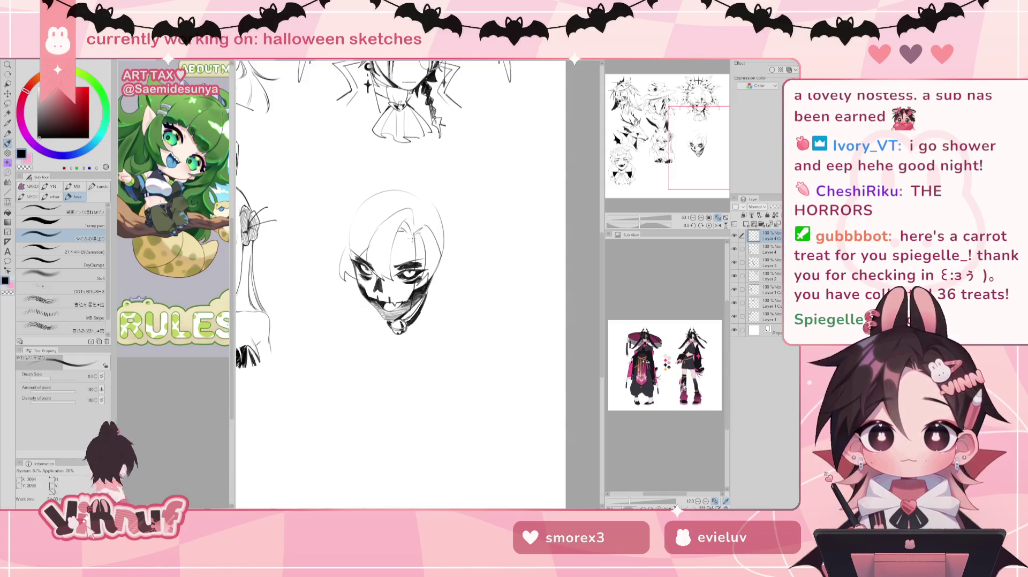
{"action": "left_click_drag", "start_coordinate": [411, 247], "coordinate": [420, 254]}
{"action": "mouse_move", "coordinate": [411, 289]}
{"action": "left_mouse_down"}
{"action": "mouse_move", "coordinate": [420, 285]}
{"action": "mouse_move", "coordinate": [415, 305]}
{"action": "left_mouse_up"}
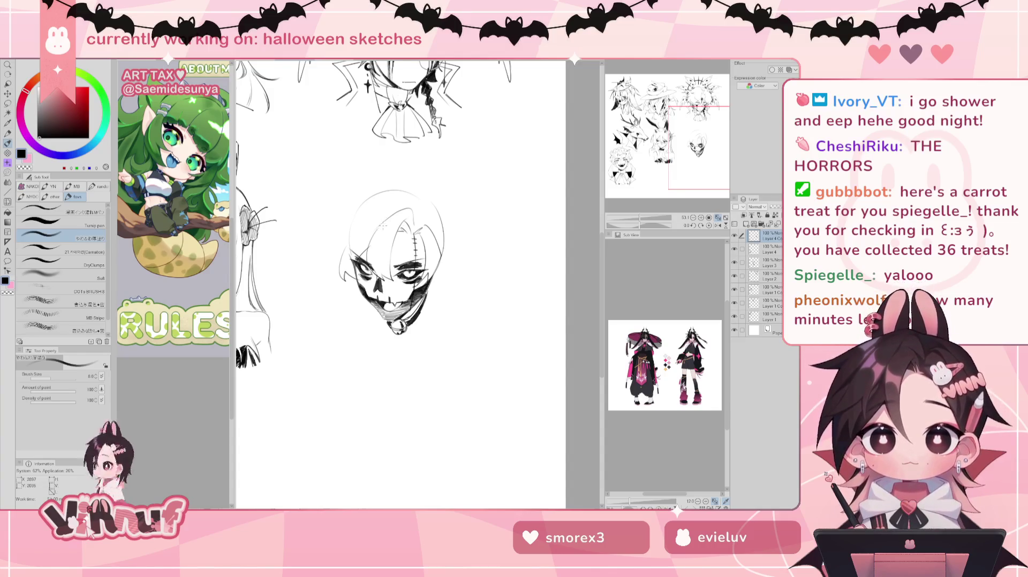
Step: Try a short stroke above the head, reframe the view, and outline a pointed cat ear
{"action": "key", "text": "e"}
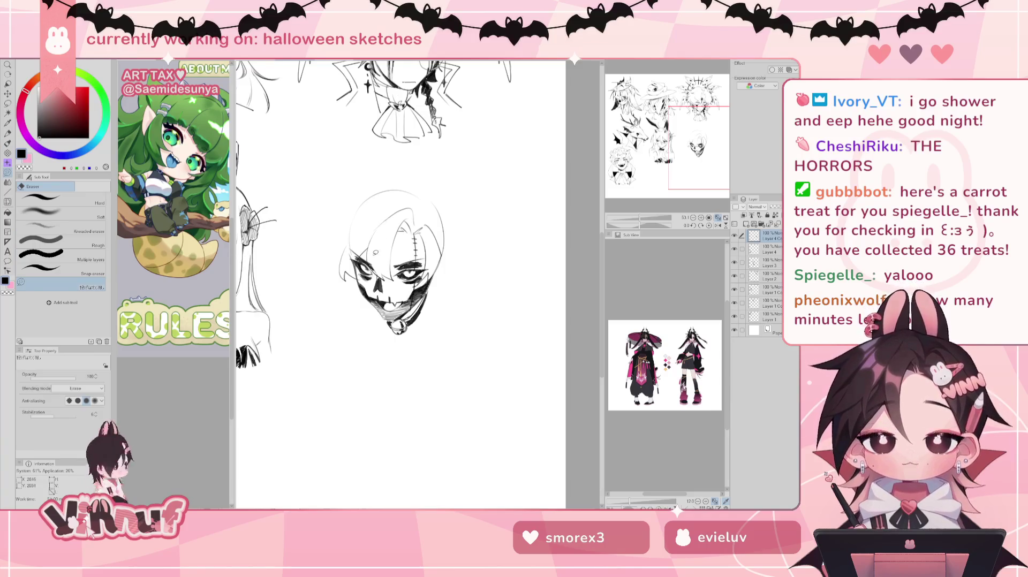
{"action": "key", "text": "b"}
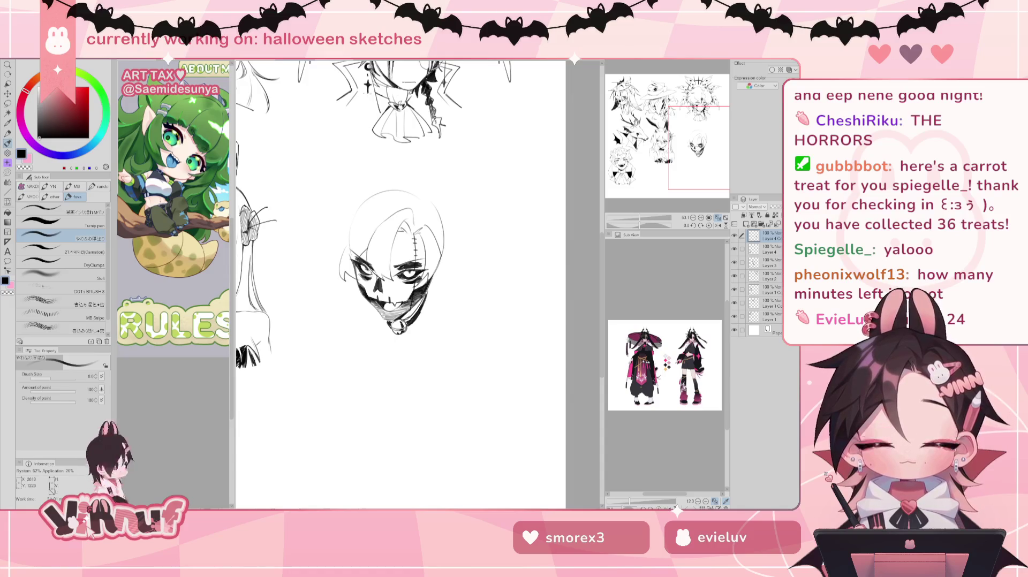
{"action": "mouse_move", "coordinate": [333, 197]}
{"action": "left_mouse_down"}
{"action": "mouse_move", "coordinate": [370, 192]}
{"action": "mouse_move", "coordinate": [356, 192]}
{"action": "mouse_move", "coordinate": [339, 229]}
{"action": "left_mouse_up"}
{"action": "key", "text": "ctrl+z"}
{"action": "key", "text": "ctrl+z"}
{"action": "key", "text": "ctrl+z"}
{"action": "key", "text": "ctrl+z"}
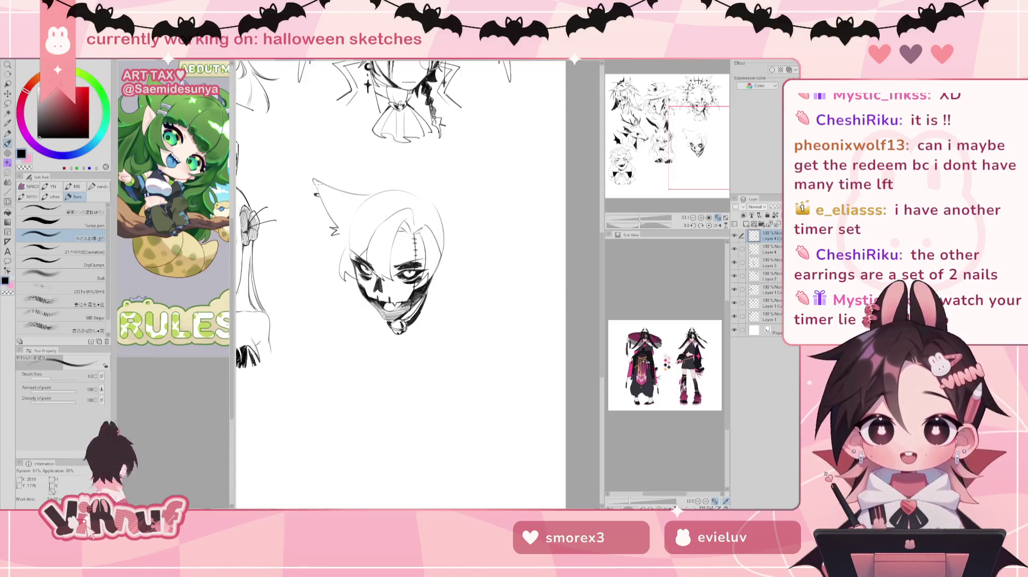
{"action": "left_click_drag", "start_coordinate": [397, 268], "coordinate": [378, 266]}
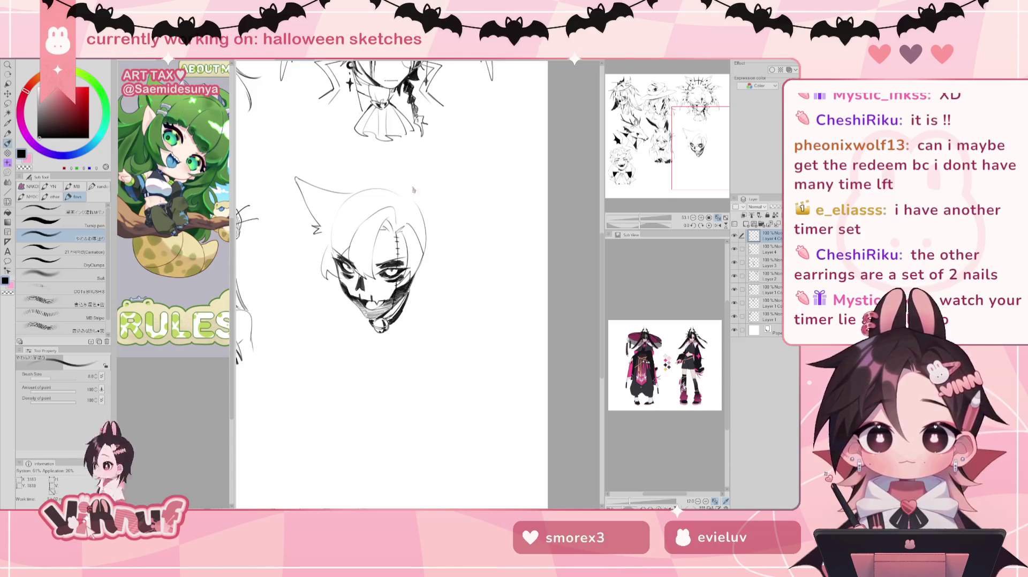
{"action": "mouse_move", "coordinate": [409, 192]}
{"action": "left_mouse_down"}
{"action": "mouse_move", "coordinate": [437, 180]}
{"action": "mouse_move", "coordinate": [449, 225]}
{"action": "mouse_move", "coordinate": [435, 244]}
{"action": "left_mouse_up"}
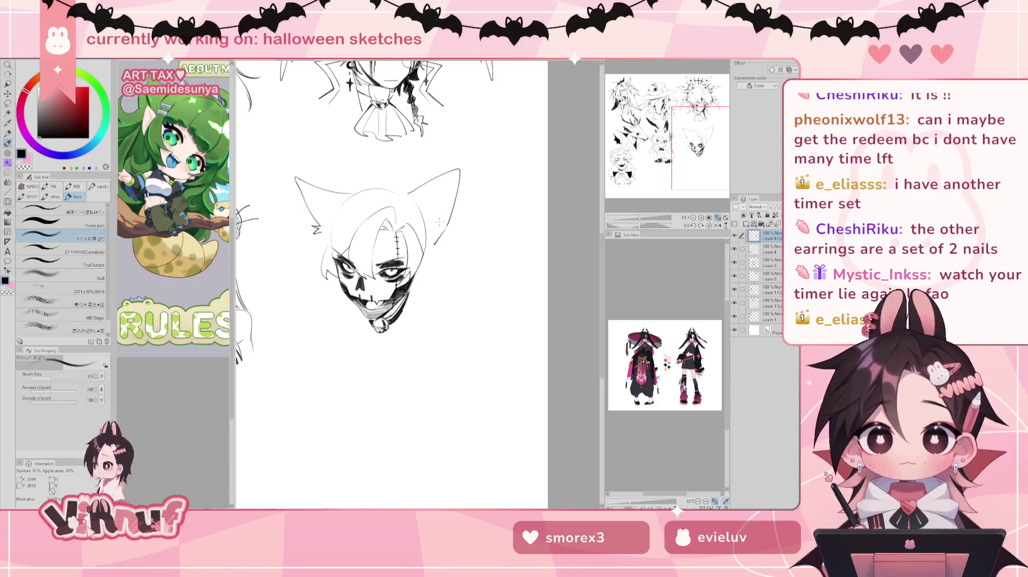
Step: Trim the right ear's overshoot, add a jagged fur tuft and sharpen the ear tip
{"action": "key", "text": "ctrl+z"}
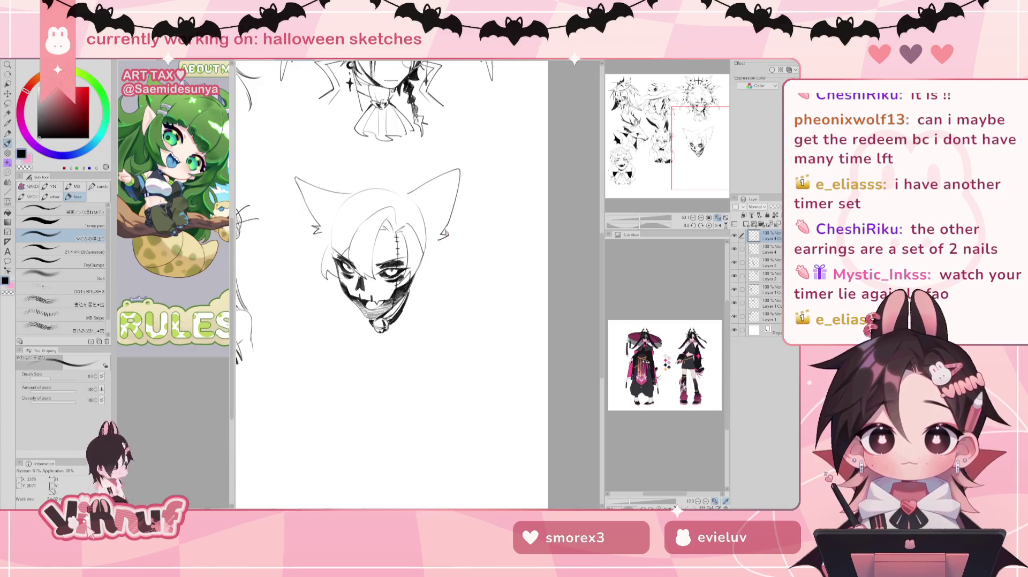
{"action": "left_click_drag", "start_coordinate": [448, 229], "coordinate": [438, 244]}
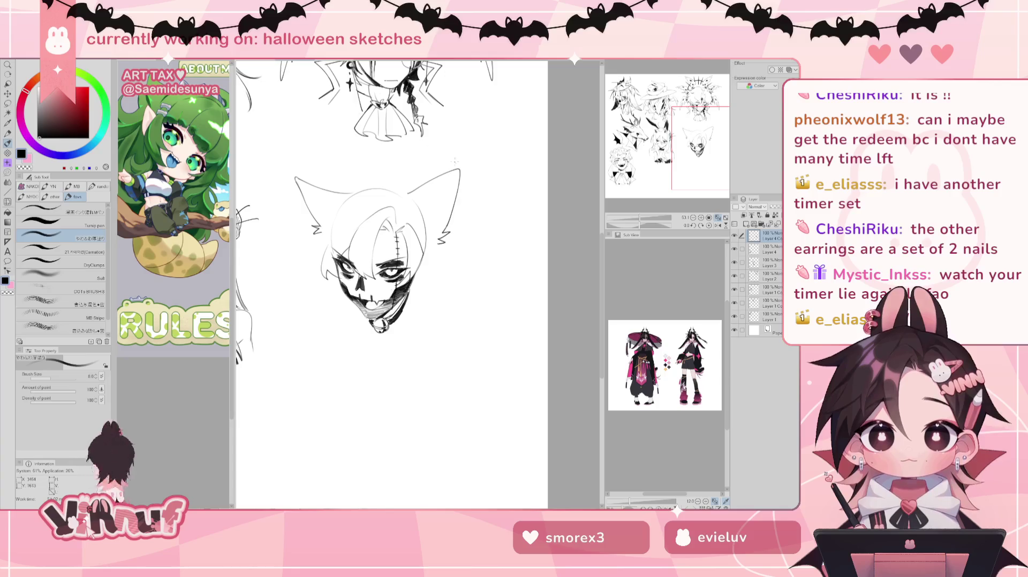
{"action": "left_click_drag", "start_coordinate": [460, 166], "coordinate": [456, 178]}
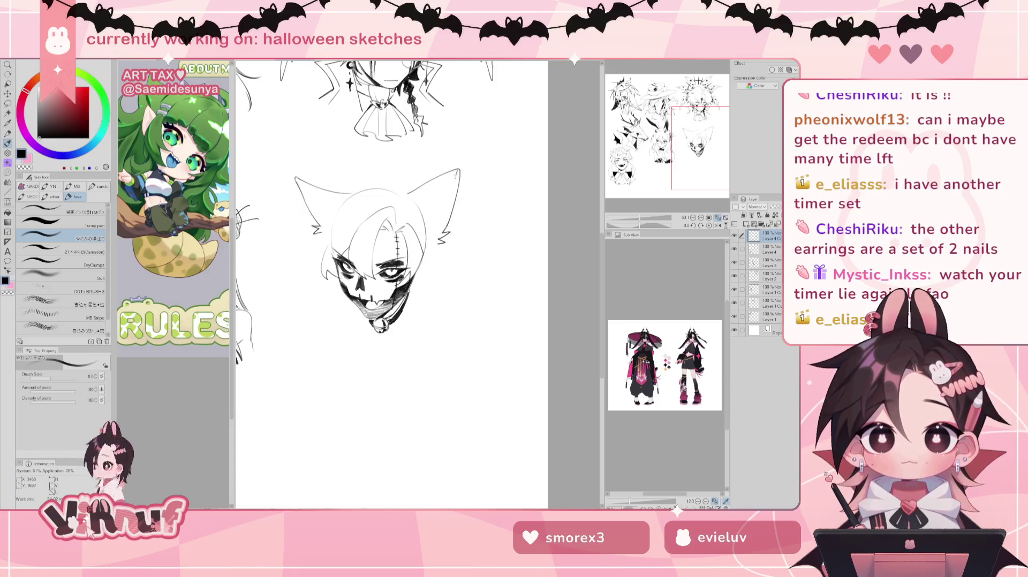
Step: Toggle Eraser and back to Brush, then pan the view up to make room below the chin
{"action": "key", "text": "e"}
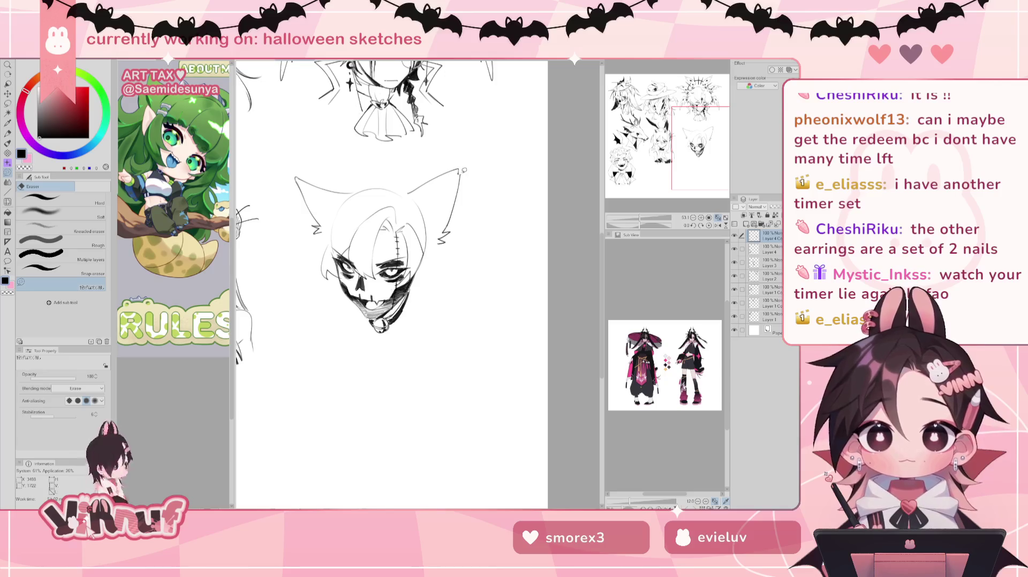
{"action": "key", "text": "b"}
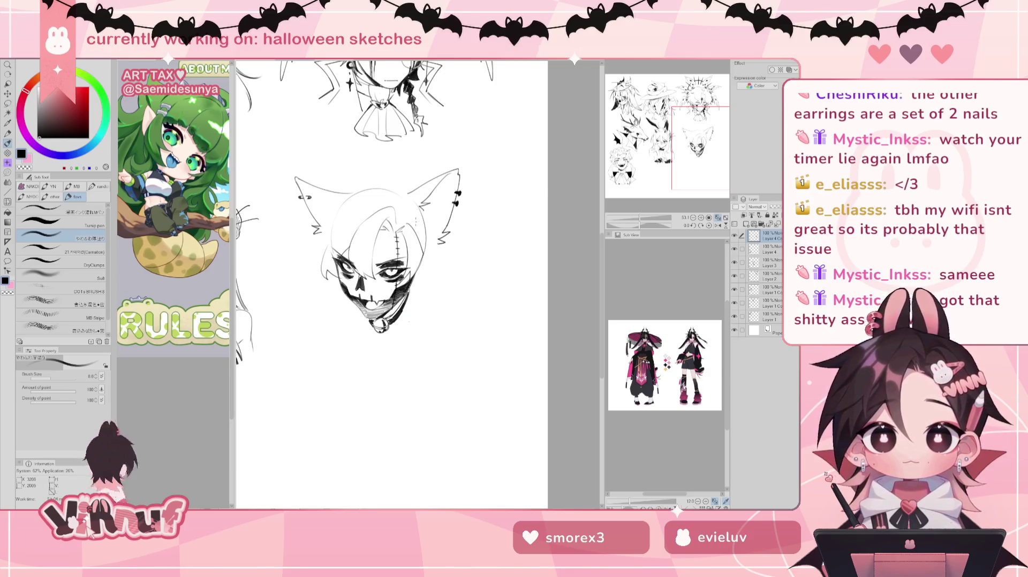
{"action": "left_click_drag", "start_coordinate": [416, 221], "coordinate": [381, 192]}
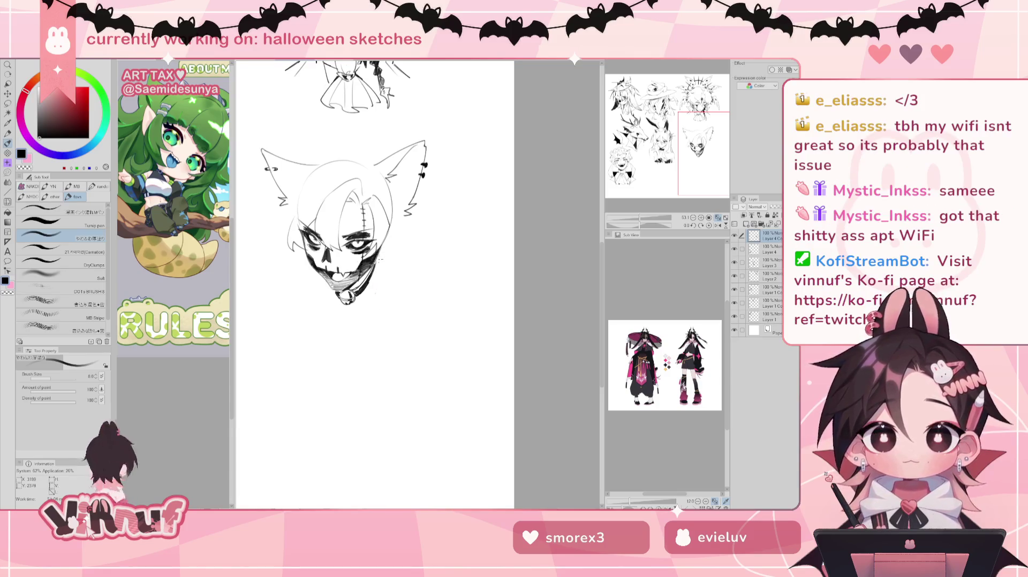
Step: Sketch the neck and right and left shoulder lines below the chin, undoing stray strokes
{"action": "mouse_move", "coordinate": [371, 284]}
{"action": "left_mouse_down"}
{"action": "mouse_move", "coordinate": [367, 323]}
{"action": "mouse_move", "coordinate": [381, 313]}
{"action": "left_mouse_up"}
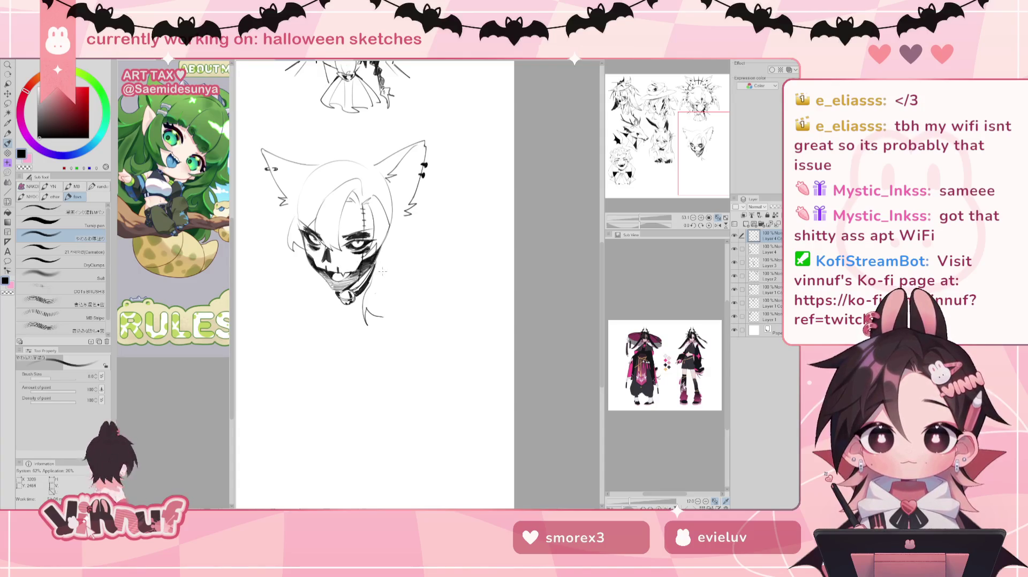
{"action": "left_click_drag", "start_coordinate": [395, 272], "coordinate": [376, 289]}
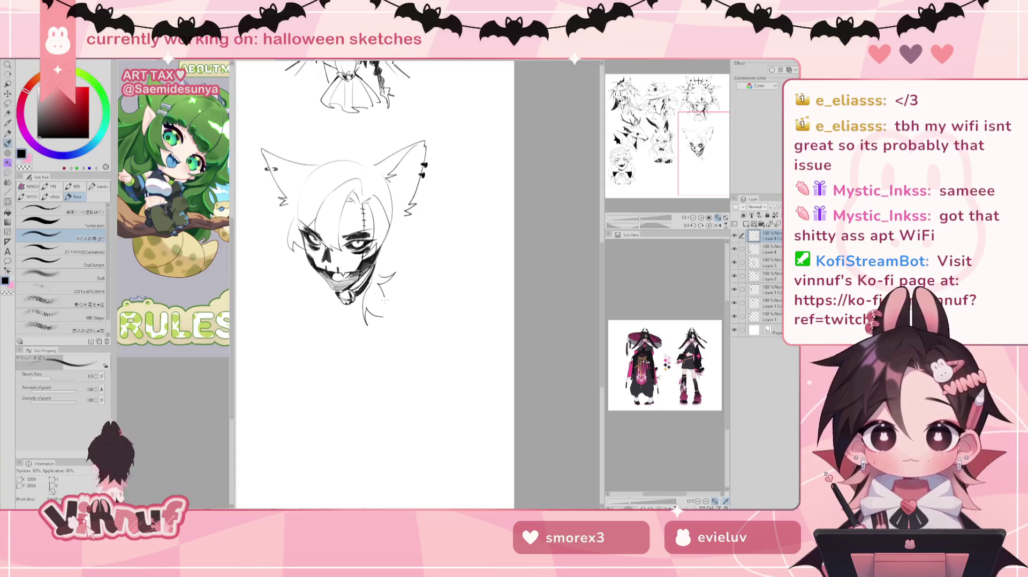
{"action": "key", "text": "ctrl+z"}
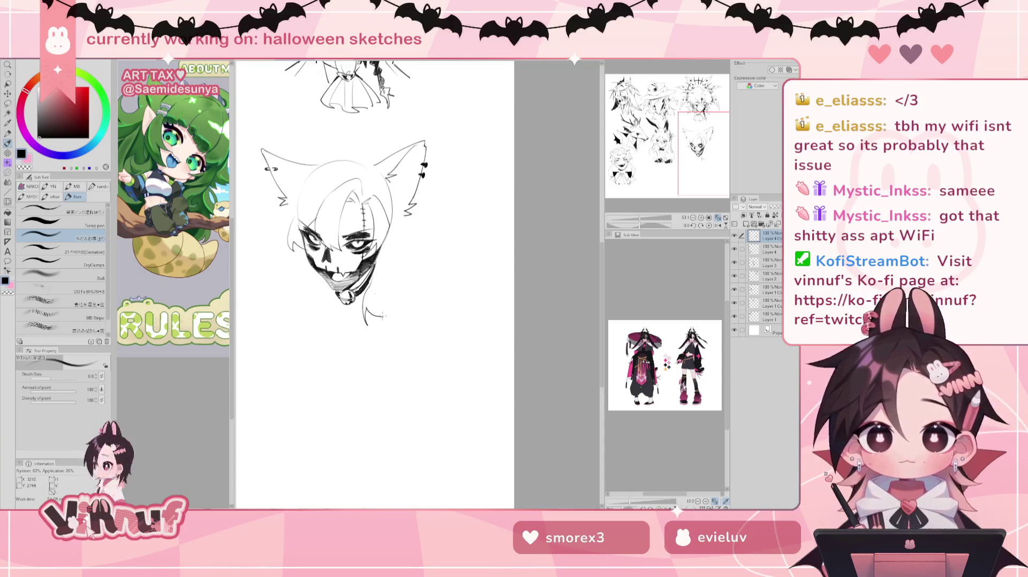
{"action": "key", "text": "ctrl+z"}
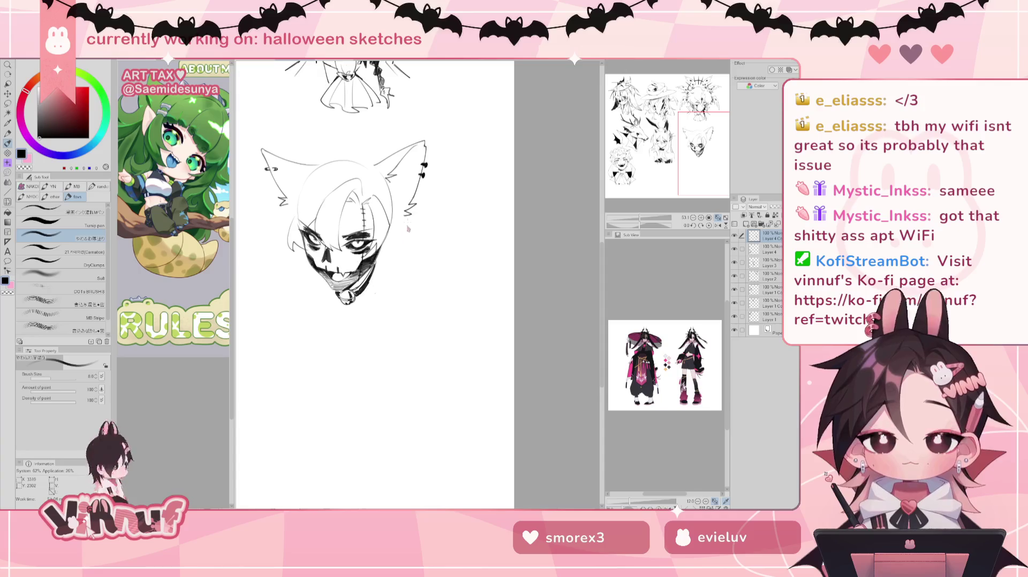
{"action": "mouse_move", "coordinate": [388, 258]}
{"action": "left_mouse_down"}
{"action": "mouse_move", "coordinate": [379, 264]}
{"action": "mouse_move", "coordinate": [427, 278]}
{"action": "left_mouse_up"}
{"action": "key", "text": "ctrl+z"}
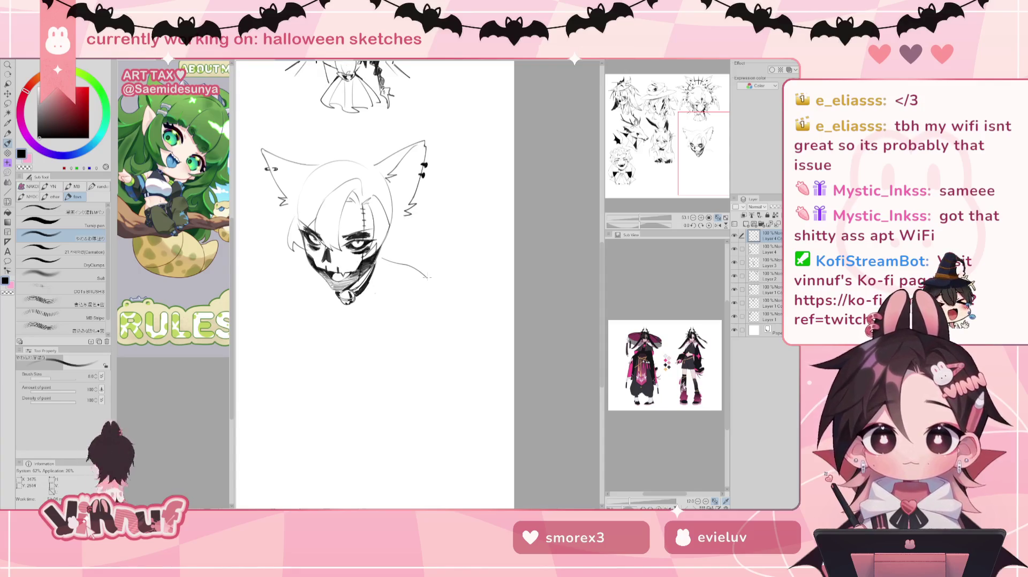
{"action": "left_click_drag", "start_coordinate": [303, 266], "coordinate": [286, 274]}
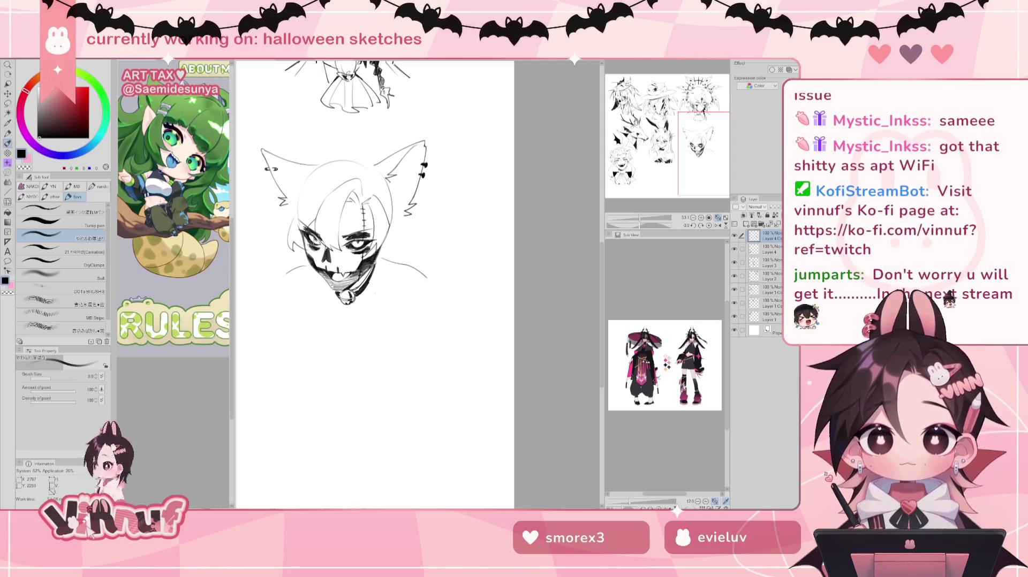
{"action": "left_click_drag", "start_coordinate": [430, 249], "coordinate": [471, 240]}
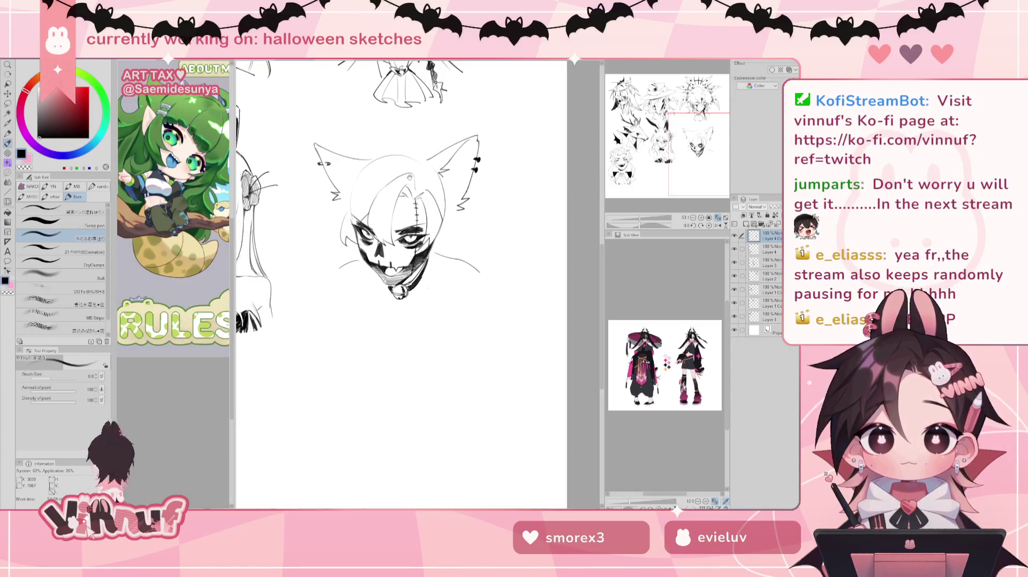
Step: Draw a hair tuft sticking up between the ears and touch up the head's upper-left outline
{"action": "left_click_drag", "start_coordinate": [416, 170], "coordinate": [402, 193]}
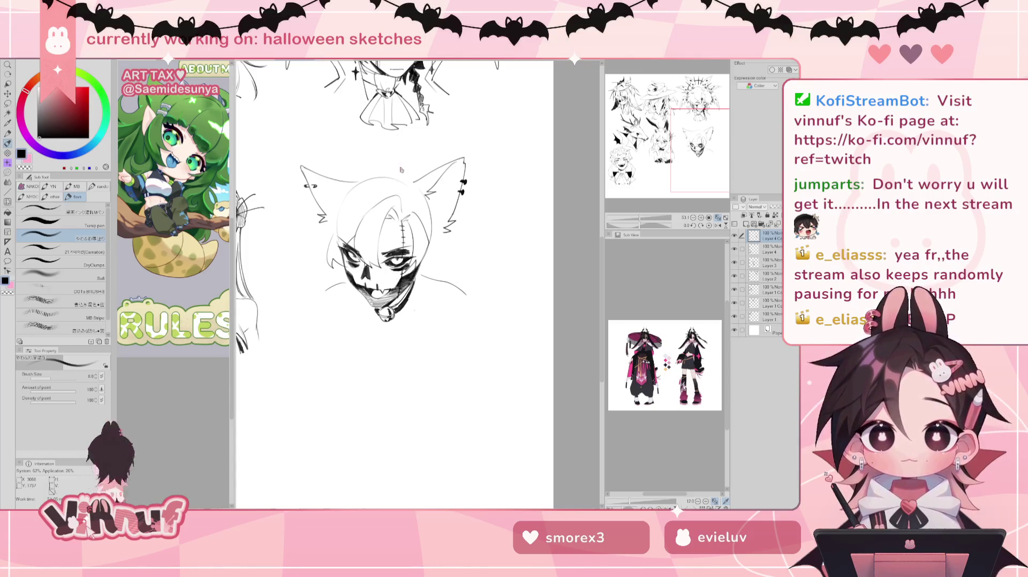
{"action": "mouse_move", "coordinate": [396, 154]}
{"action": "left_mouse_down"}
{"action": "mouse_move", "coordinate": [402, 170]}
{"action": "mouse_move", "coordinate": [374, 136]}
{"action": "mouse_move", "coordinate": [402, 171]}
{"action": "left_mouse_up"}
{"action": "key", "text": "ctrl+z"}
{"action": "key", "text": "ctrl+z"}
{"action": "key", "text": "ctrl+z"}
{"action": "left_click_drag", "start_coordinate": [373, 134], "coordinate": [395, 167]}
{"action": "key", "text": "ctrl+z"}
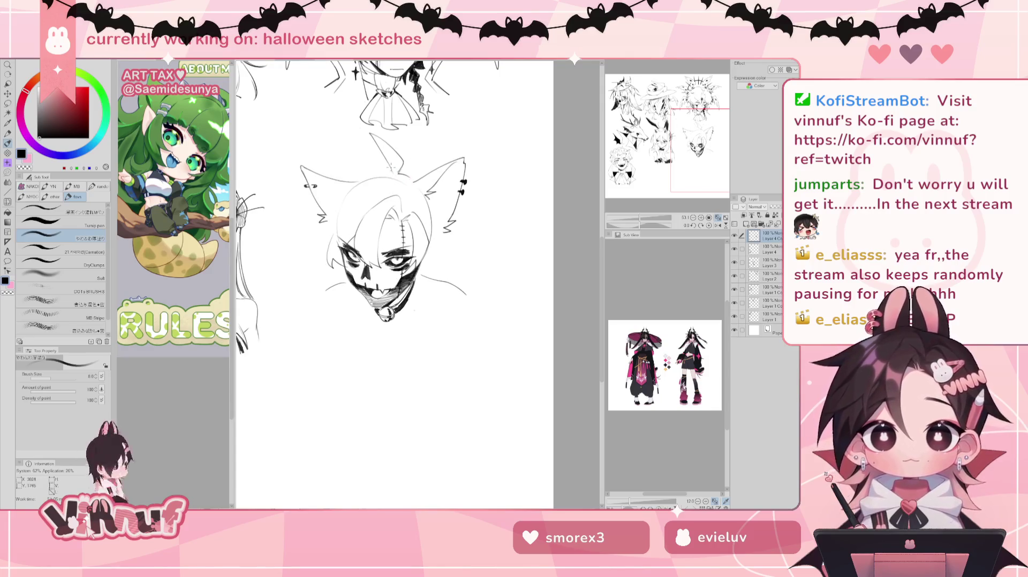
{"action": "left_click_drag", "start_coordinate": [395, 169], "coordinate": [351, 157]}
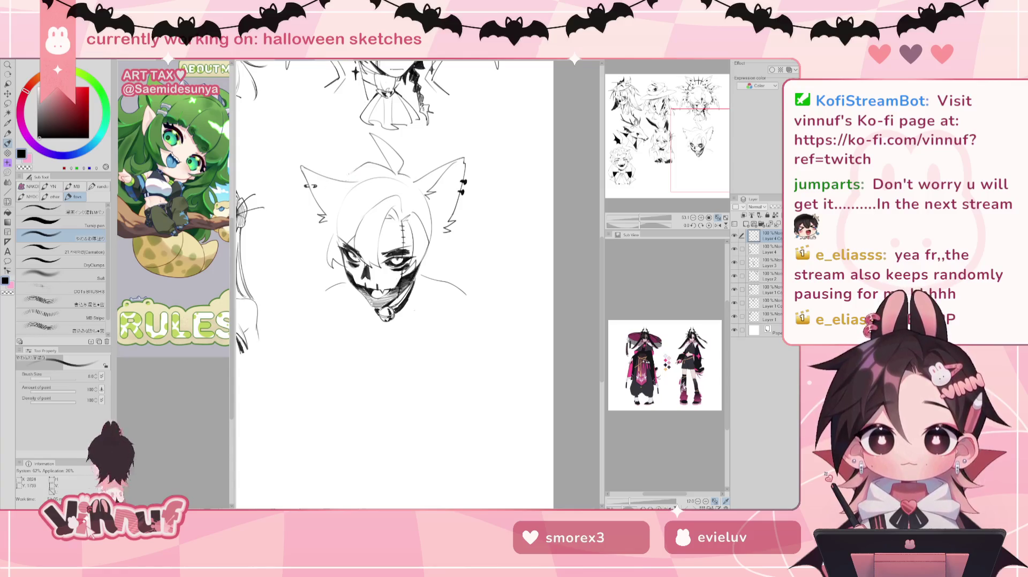
{"action": "left_click_drag", "start_coordinate": [342, 182], "coordinate": [320, 188]}
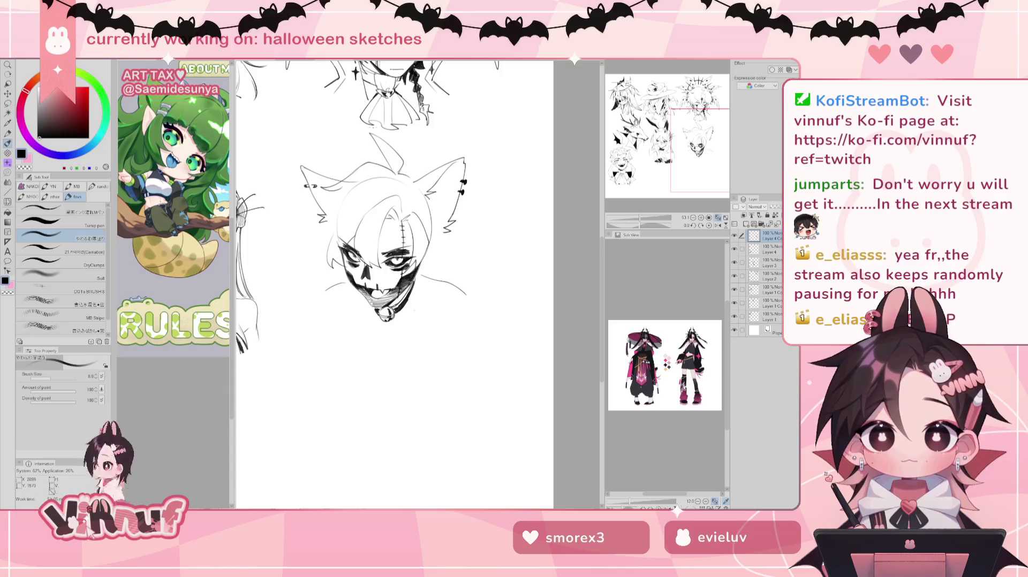
Step: Add hair strands below the left ear and along the left jaw, redrawing failed strokes
{"action": "key", "text": "ctrl+z"}
{"action": "key", "text": "ctrl+z"}
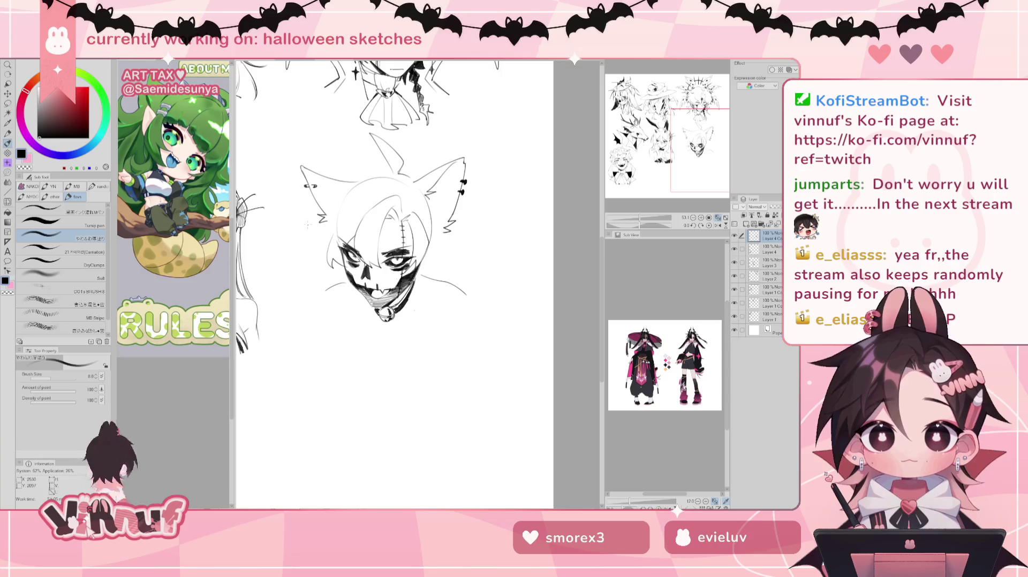
{"action": "left_click_drag", "start_coordinate": [326, 232], "coordinate": [299, 237]}
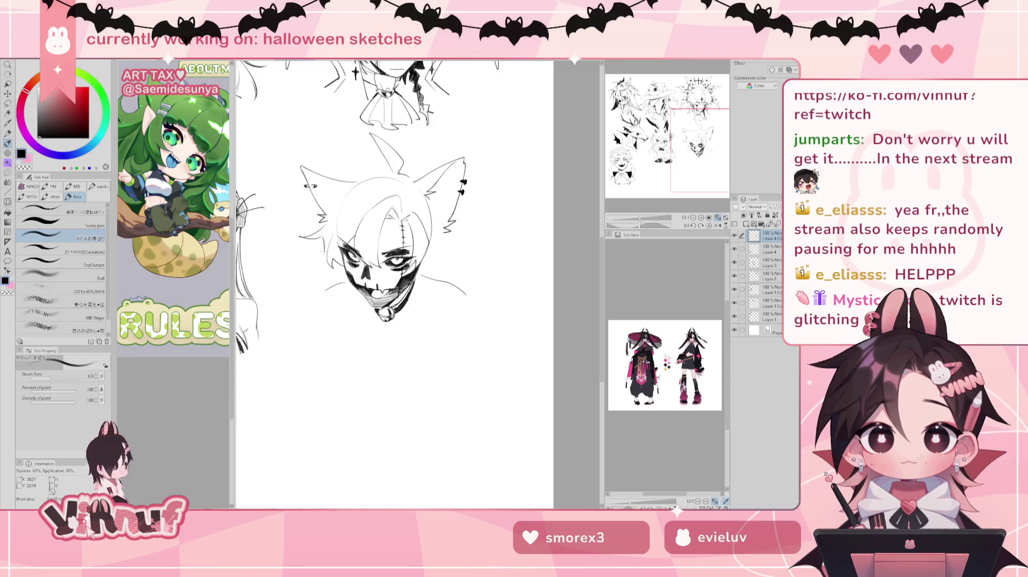
{"action": "mouse_move", "coordinate": [324, 247]}
{"action": "left_mouse_down"}
{"action": "mouse_move", "coordinate": [311, 285]}
{"action": "mouse_move", "coordinate": [329, 287]}
{"action": "left_mouse_up"}
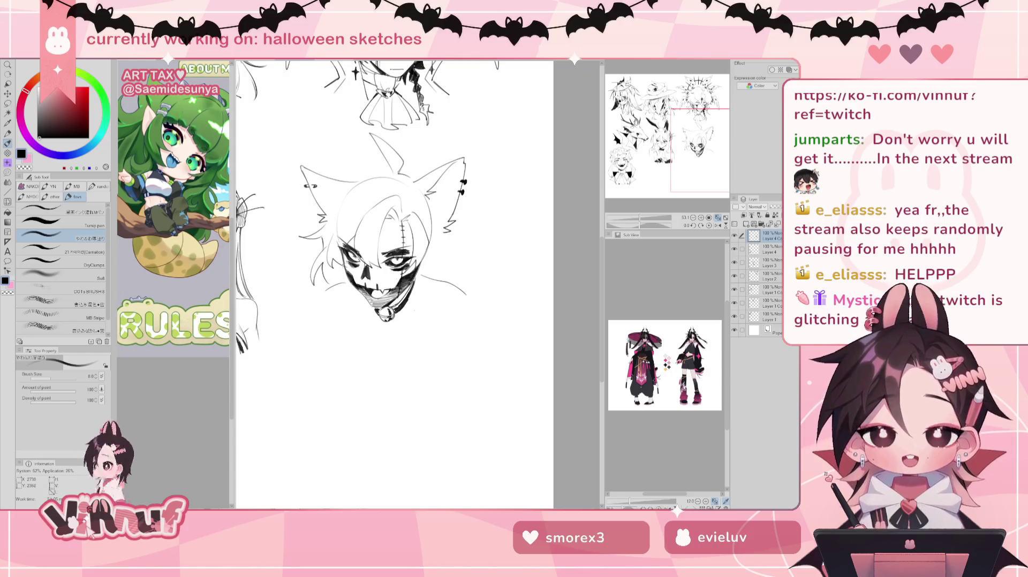
{"action": "mouse_move", "coordinate": [341, 281]}
{"action": "left_mouse_down"}
{"action": "mouse_move", "coordinate": [328, 292]}
{"action": "mouse_move", "coordinate": [345, 324]}
{"action": "mouse_move", "coordinate": [358, 306]}
{"action": "mouse_move", "coordinate": [324, 301]}
{"action": "mouse_move", "coordinate": [342, 337]}
{"action": "left_mouse_up"}
{"action": "key", "text": "ctrl+z"}
{"action": "key", "text": "ctrl+z"}
{"action": "key", "text": "ctrl+z"}
{"action": "mouse_move", "coordinate": [334, 298]}
{"action": "left_mouse_down"}
{"action": "mouse_move", "coordinate": [346, 337]}
{"action": "mouse_move", "coordinate": [354, 333]}
{"action": "left_mouse_up"}
Step: Retry the short strands beside the left jaw until two stay
{"action": "key", "text": "ctrl+z"}
{"action": "left_click_drag", "start_coordinate": [335, 300], "coordinate": [352, 333]}
{"action": "key", "text": "ctrl+z"}
{"action": "key", "text": "ctrl+z"}
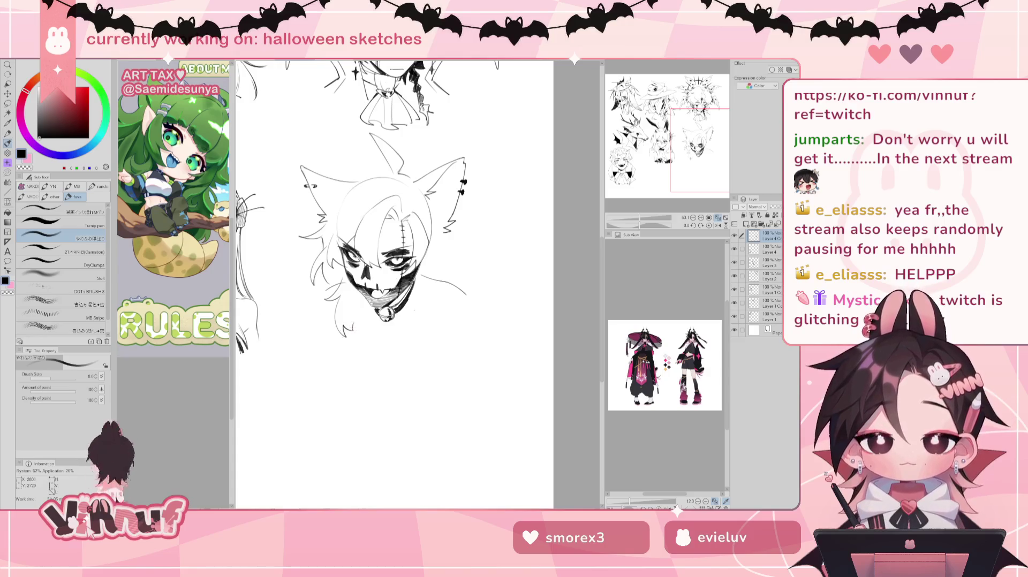
{"action": "left_click_drag", "start_coordinate": [364, 295], "coordinate": [356, 312]}
{"action": "key", "text": "ctrl+z"}
{"action": "left_click_drag", "start_coordinate": [359, 306], "coordinate": [352, 328]}
{"action": "key", "text": "ctrl+z"}
{"action": "key", "text": "ctrl+z"}
{"action": "key", "text": "ctrl+z"}
{"action": "key", "text": "ctrl+z"}
Step: Add two hair strands beside the right jaw and a short strand on the face's left
{"action": "key", "text": "ctrl+z"}
{"action": "left_click_drag", "start_coordinate": [367, 305], "coordinate": [360, 313]}
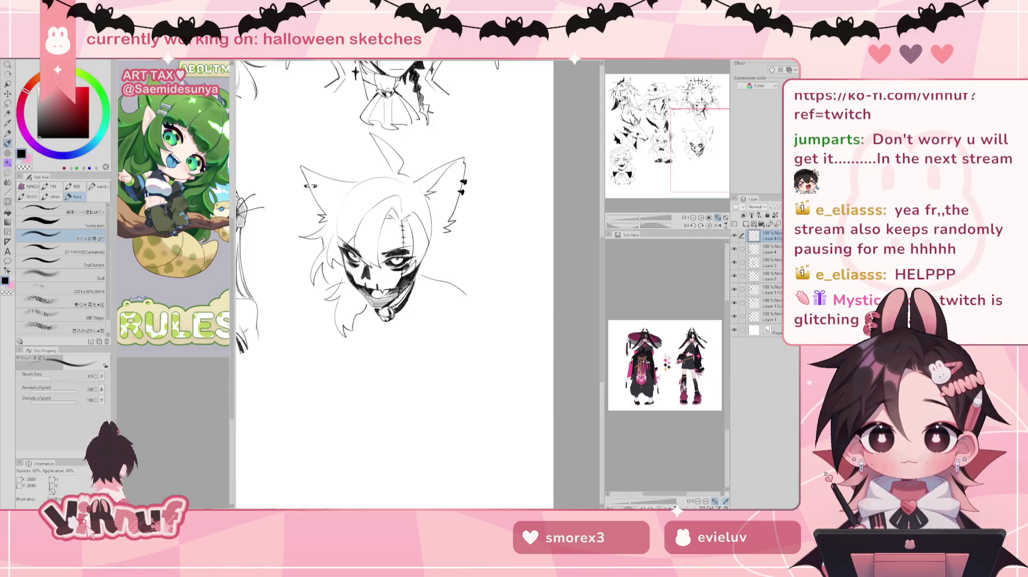
{"action": "left_click_drag", "start_coordinate": [416, 293], "coordinate": [410, 335]}
{"action": "key", "text": "ctrl+z"}
{"action": "left_click_drag", "start_coordinate": [425, 324], "coordinate": [417, 336]}
{"action": "key", "text": "ctrl+z"}
{"action": "key", "text": "ctrl+z"}
{"action": "mouse_move", "coordinate": [415, 293]}
{"action": "left_mouse_down"}
{"action": "mouse_move", "coordinate": [413, 336]}
{"action": "mouse_move", "coordinate": [426, 334]}
{"action": "left_mouse_up"}
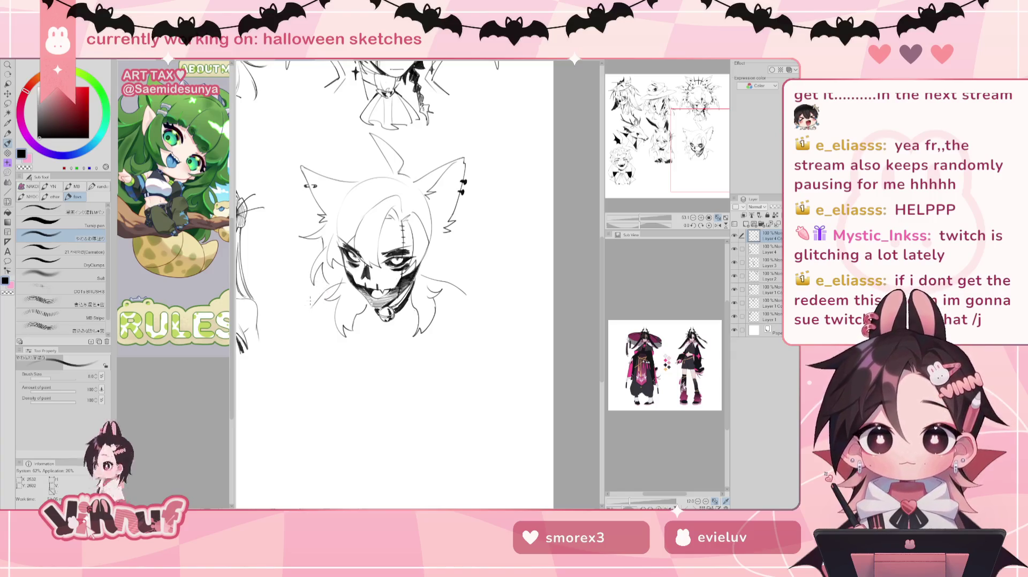
{"action": "left_click_drag", "start_coordinate": [331, 289], "coordinate": [304, 295]}
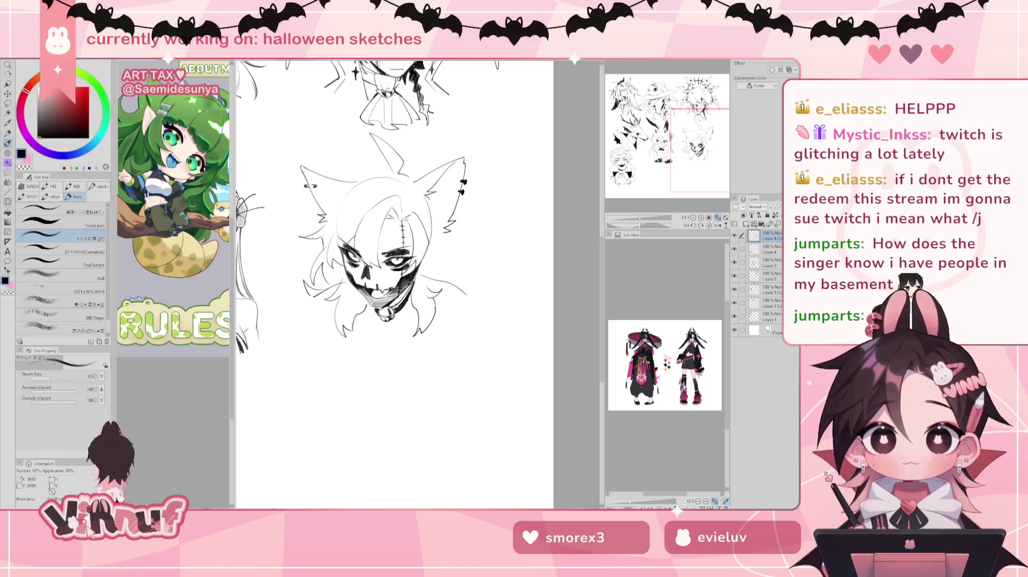
{"action": "left_click_drag", "start_coordinate": [387, 289], "coordinate": [396, 294]}
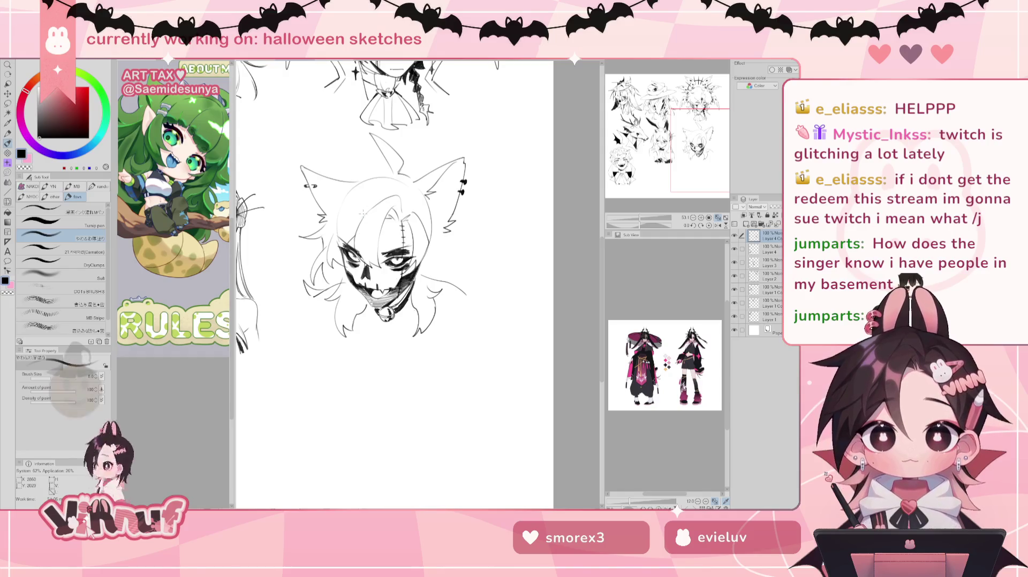
Step: Erase faint lines on the head's left and face's right side, then mark the chin
{"action": "key", "text": "e"}
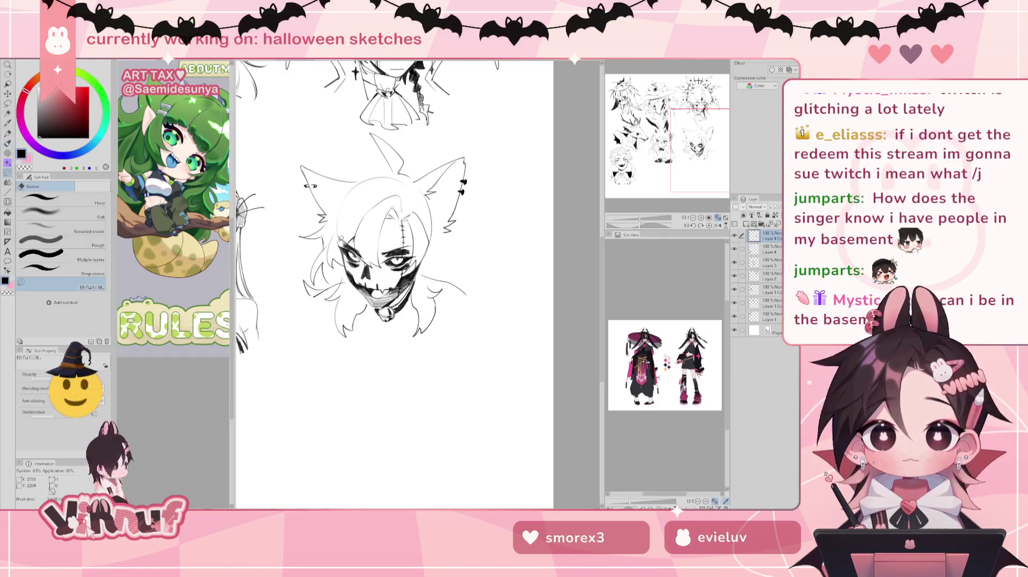
{"action": "left_click_drag", "start_coordinate": [340, 198], "coordinate": [353, 185]}
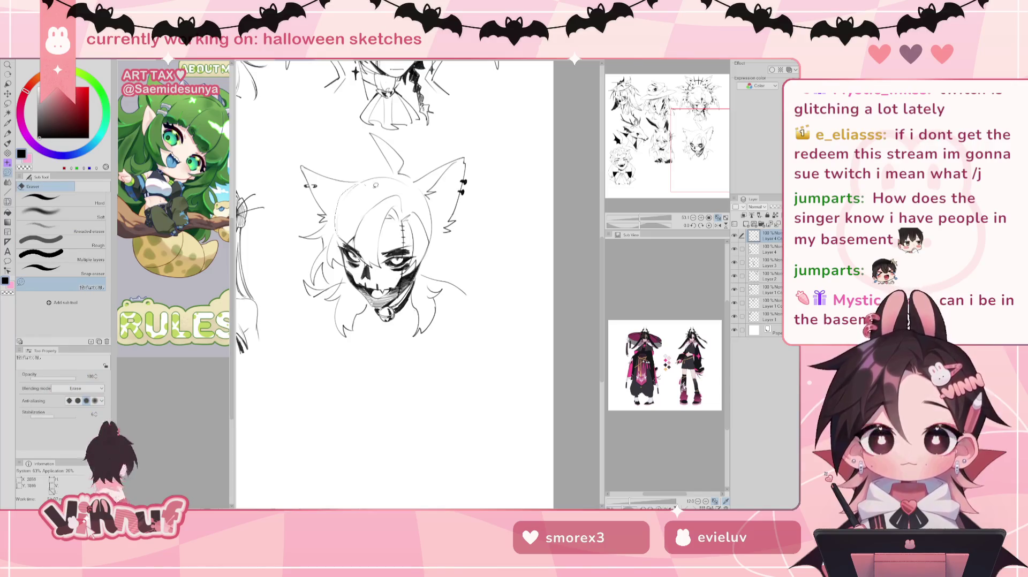
{"action": "left_click_drag", "start_coordinate": [430, 213], "coordinate": [431, 246]}
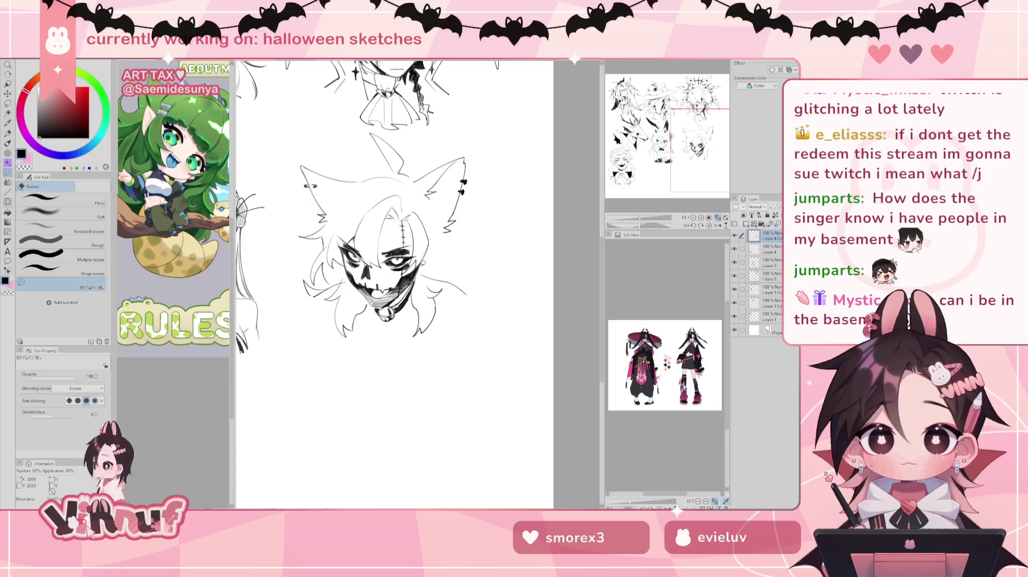
{"action": "key", "text": "p"}
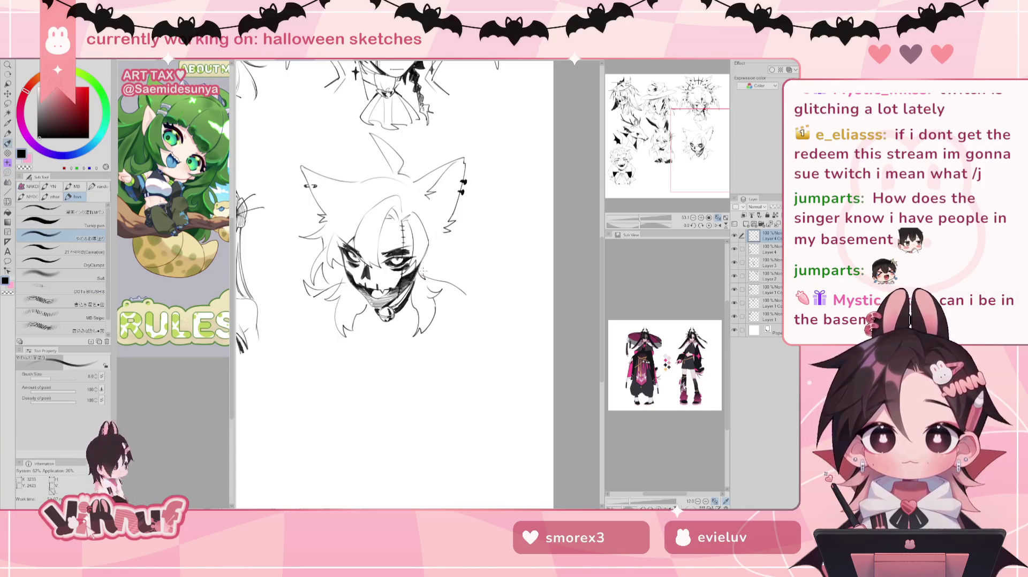
{"action": "key", "text": "e"}
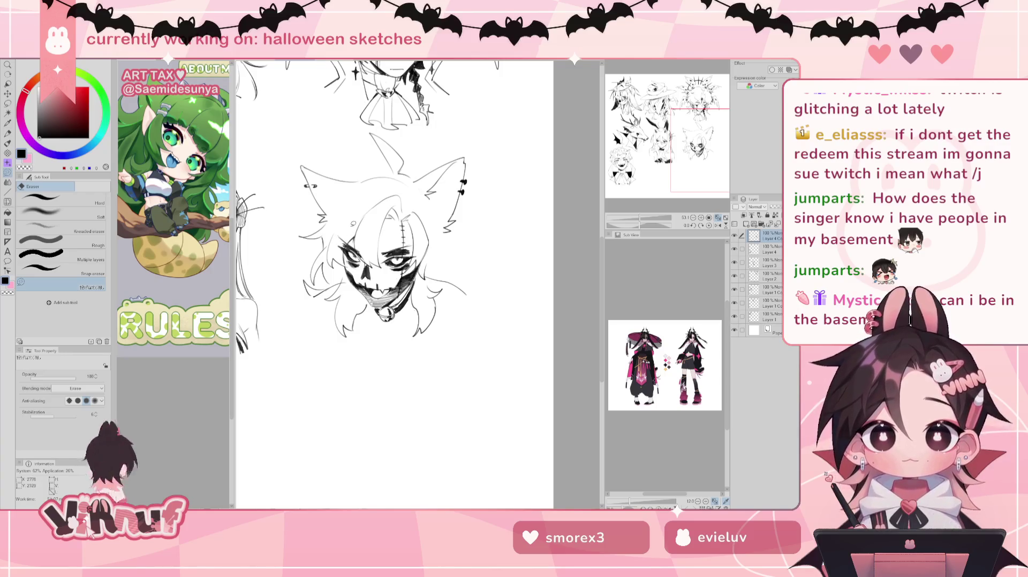
{"action": "key", "text": "b"}
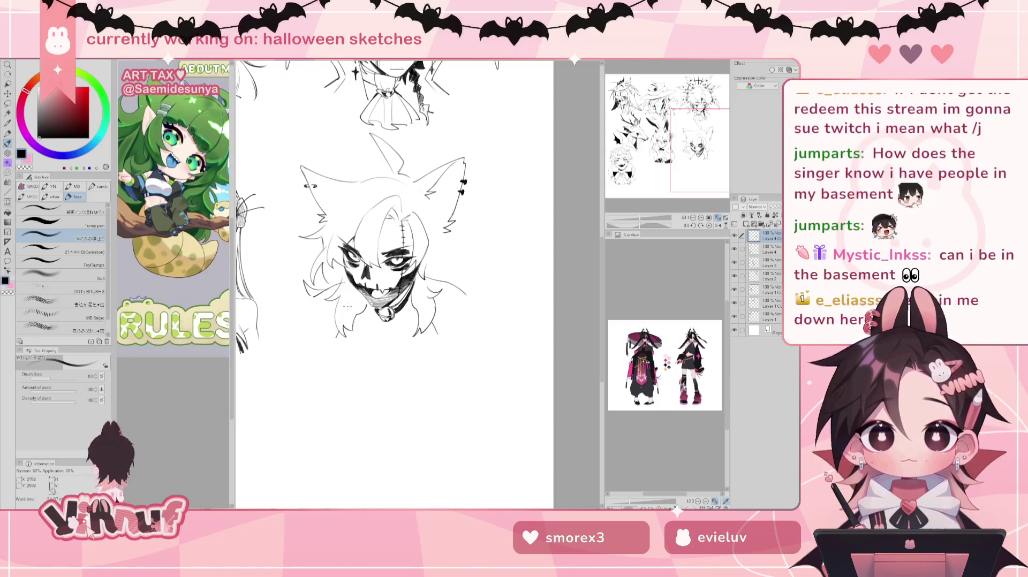
{"action": "left_click_drag", "start_coordinate": [373, 306], "coordinate": [363, 297]}
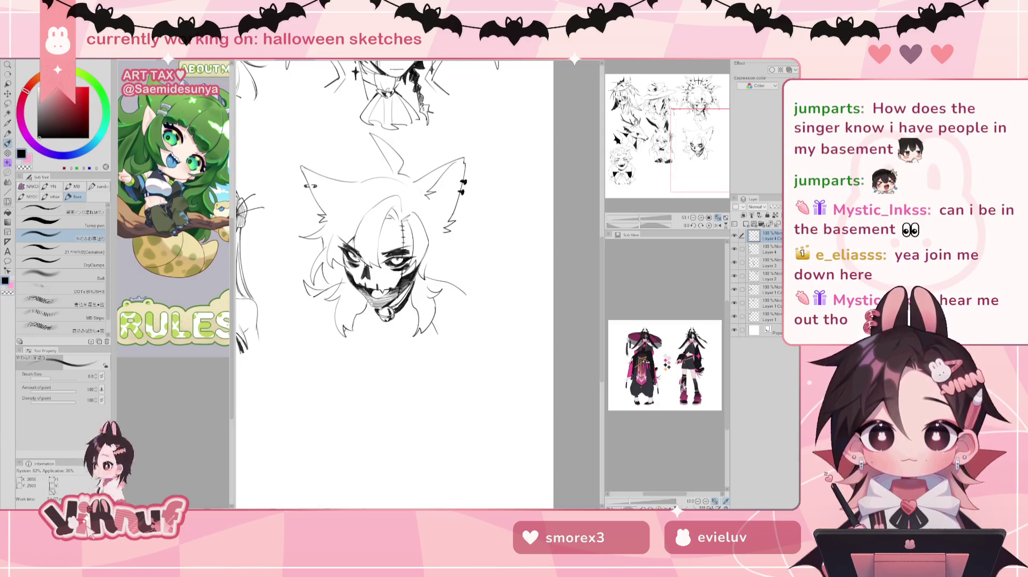
Step: Check the sketch in mirrored view and add a short stroke at the hair's right edge
{"action": "key", "text": "e"}
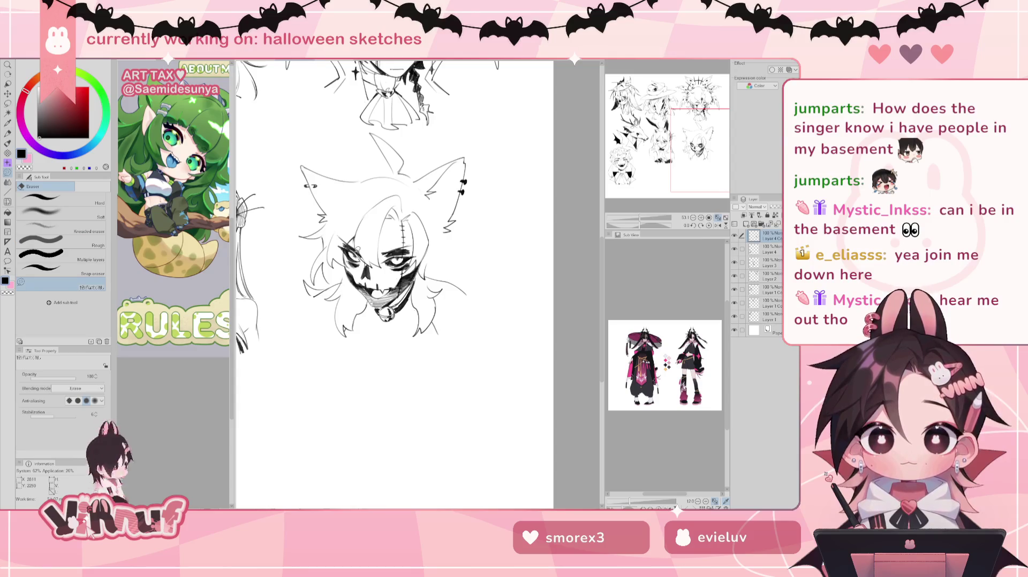
{"action": "key", "text": "b"}
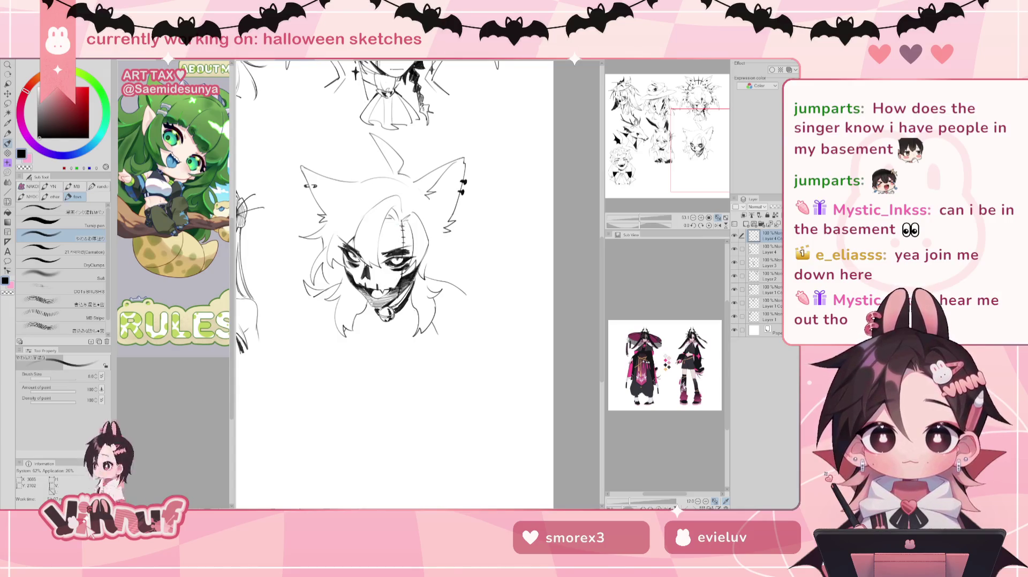
{"action": "key", "text": "e"}
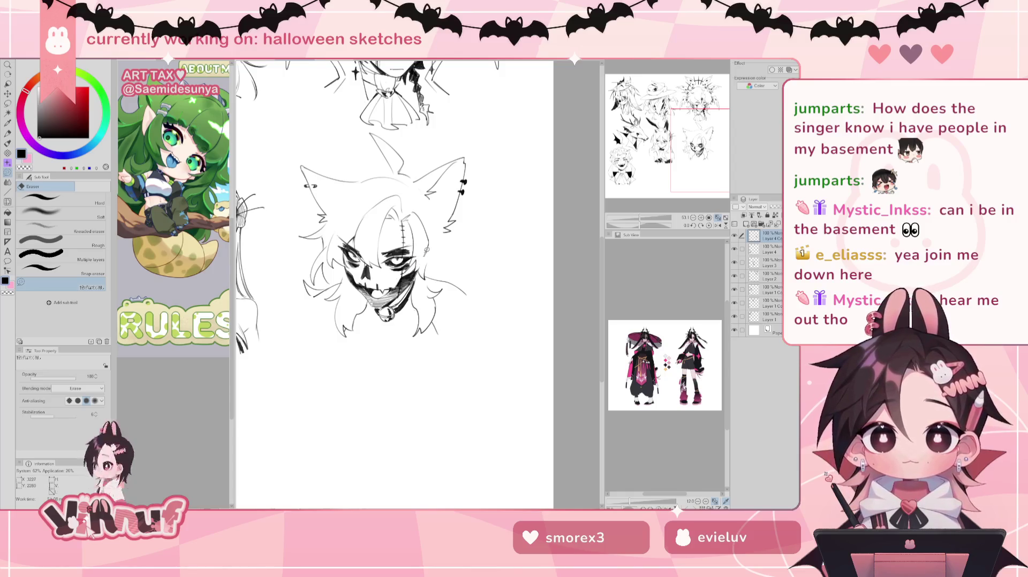
{"action": "key", "text": "b"}
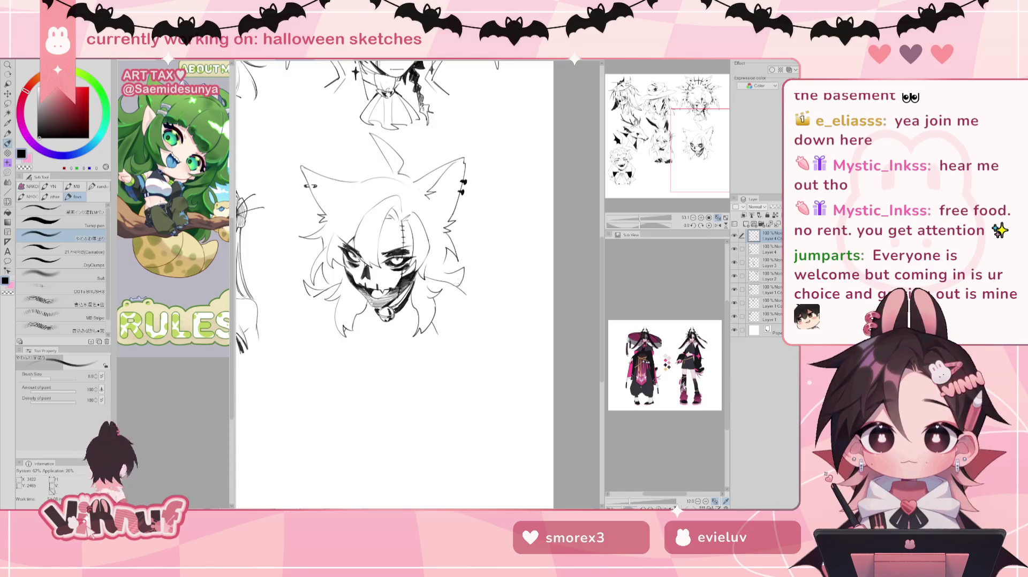
{"action": "key", "text": "h"}
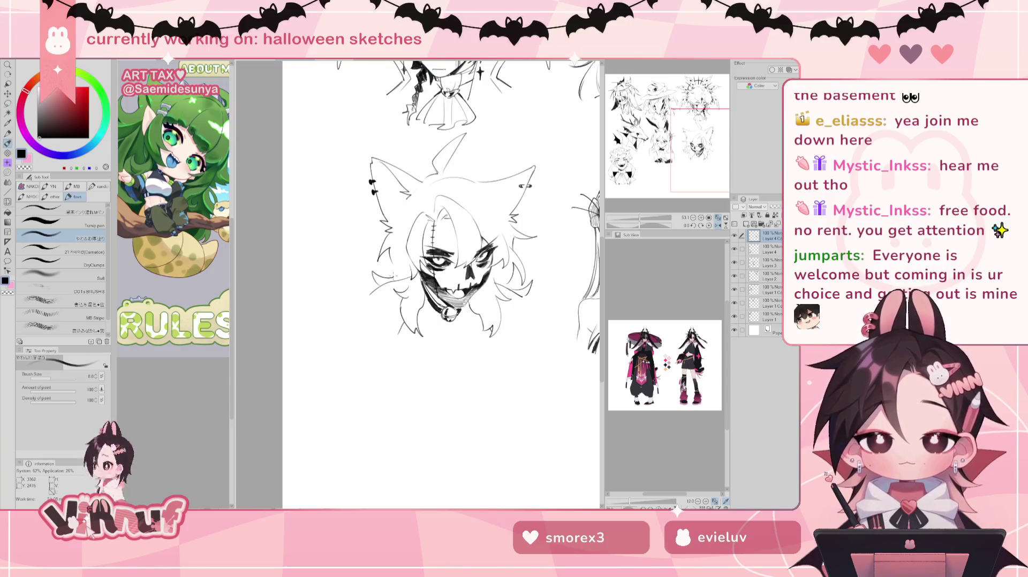
{"action": "key", "text": "h"}
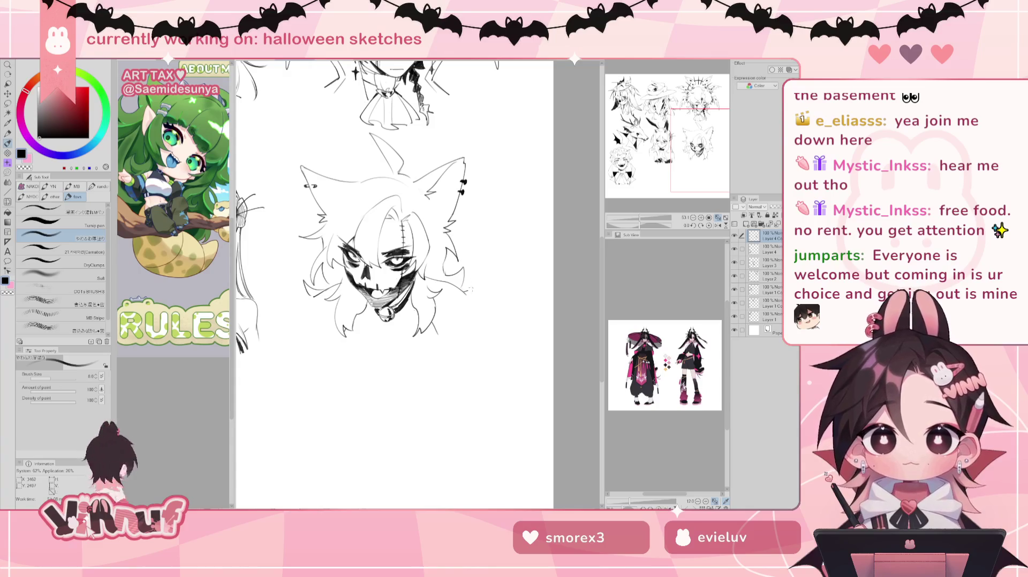
{"action": "left_click_drag", "start_coordinate": [462, 284], "coordinate": [475, 294]}
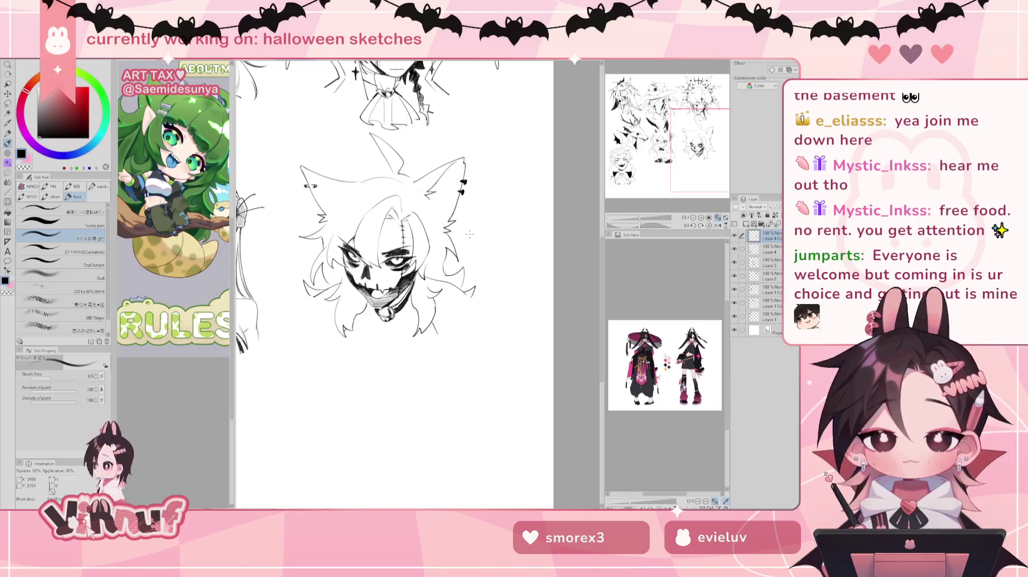
Step: Erase stray hair on the head's left side and retry the lower-right hair strands
{"action": "key", "text": "e"}
{"action": "mouse_move", "coordinate": [319, 292]}
{"action": "left_mouse_down"}
{"action": "mouse_move", "coordinate": [299, 279]}
{"action": "mouse_move", "coordinate": [333, 285]}
{"action": "mouse_move", "coordinate": [314, 295]}
{"action": "left_mouse_up"}
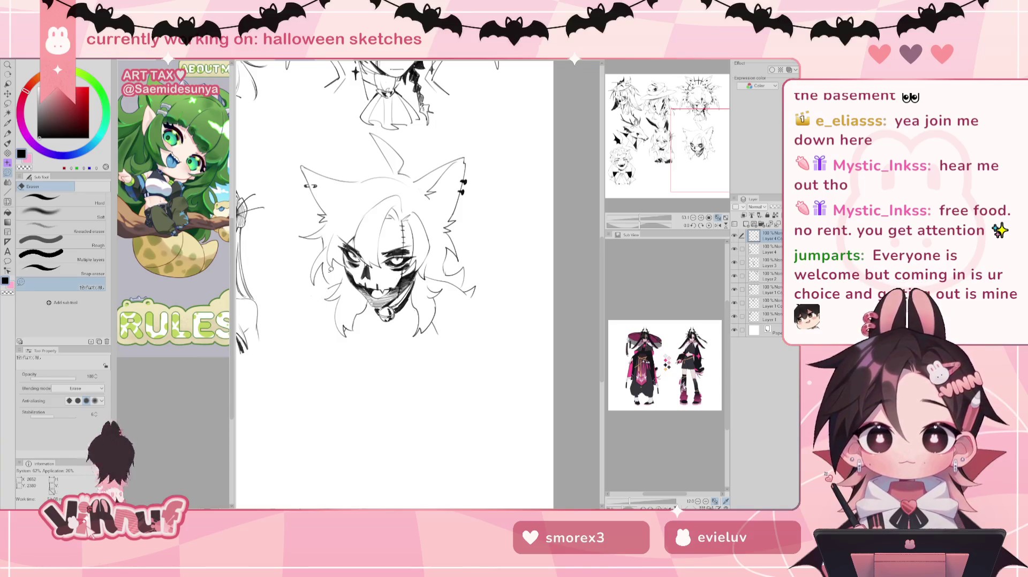
{"action": "key", "text": "b"}
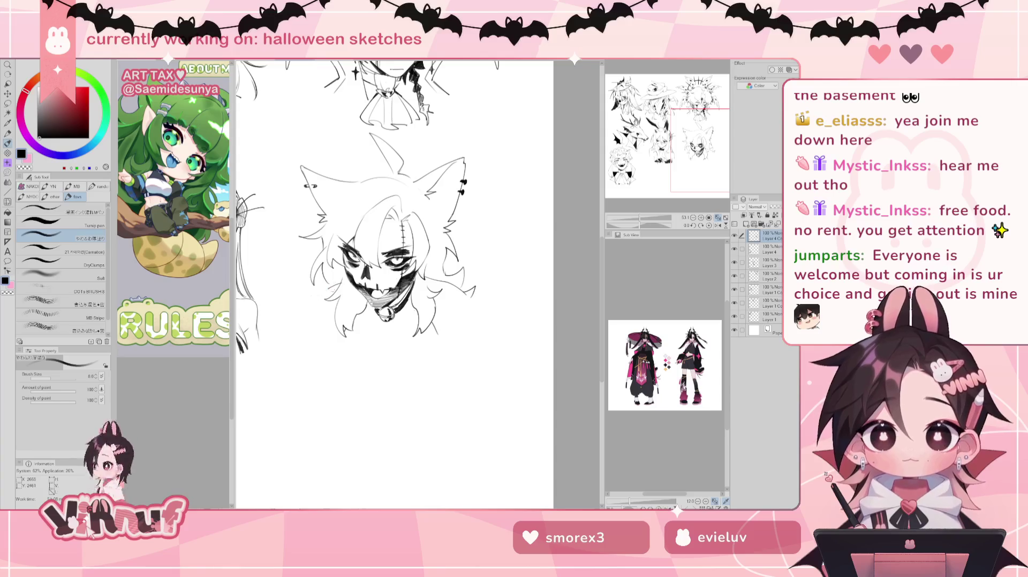
{"action": "key", "text": "h"}
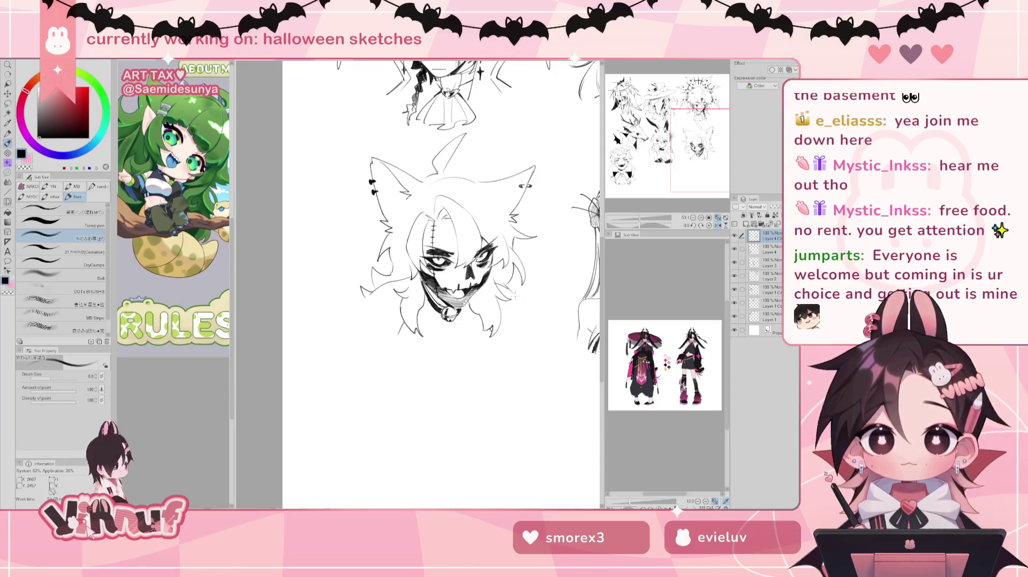
{"action": "key", "text": "h"}
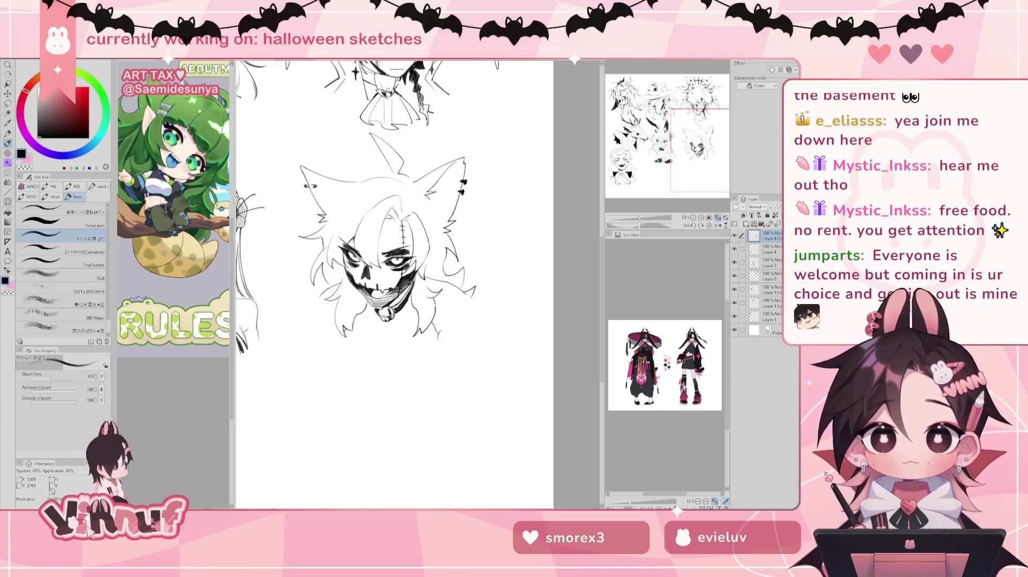
{"action": "left_click_drag", "start_coordinate": [439, 337], "coordinate": [485, 298]}
{"action": "key", "text": "ctrl+z"}
{"action": "key", "text": "ctrl+z"}
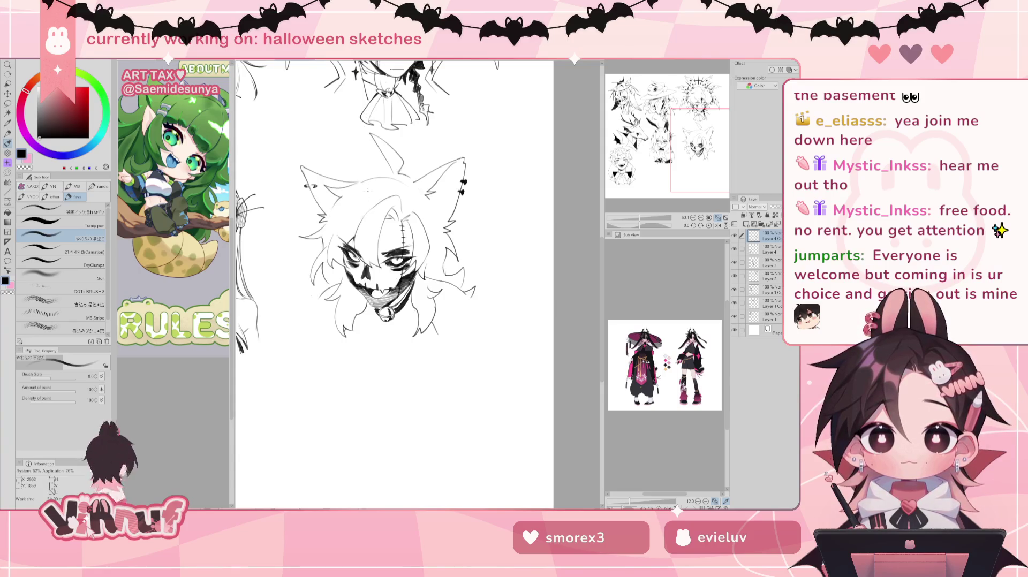
{"action": "mouse_move", "coordinate": [349, 207]}
{"action": "left_mouse_down"}
{"action": "mouse_move", "coordinate": [352, 233]}
{"action": "mouse_move", "coordinate": [336, 228]}
{"action": "mouse_move", "coordinate": [346, 233]}
{"action": "left_mouse_up"}
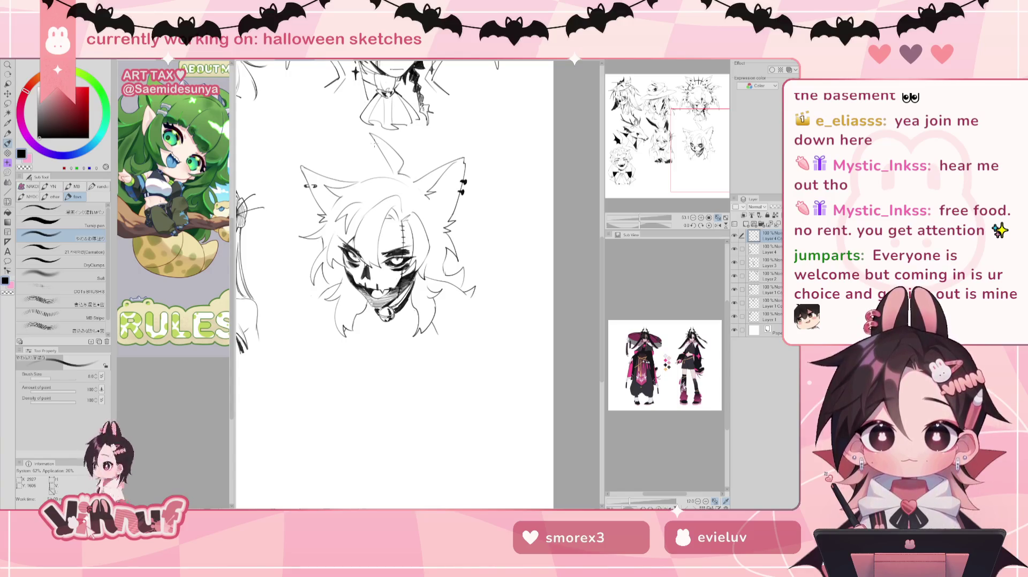
{"action": "left_click_drag", "start_coordinate": [406, 191], "coordinate": [402, 199]}
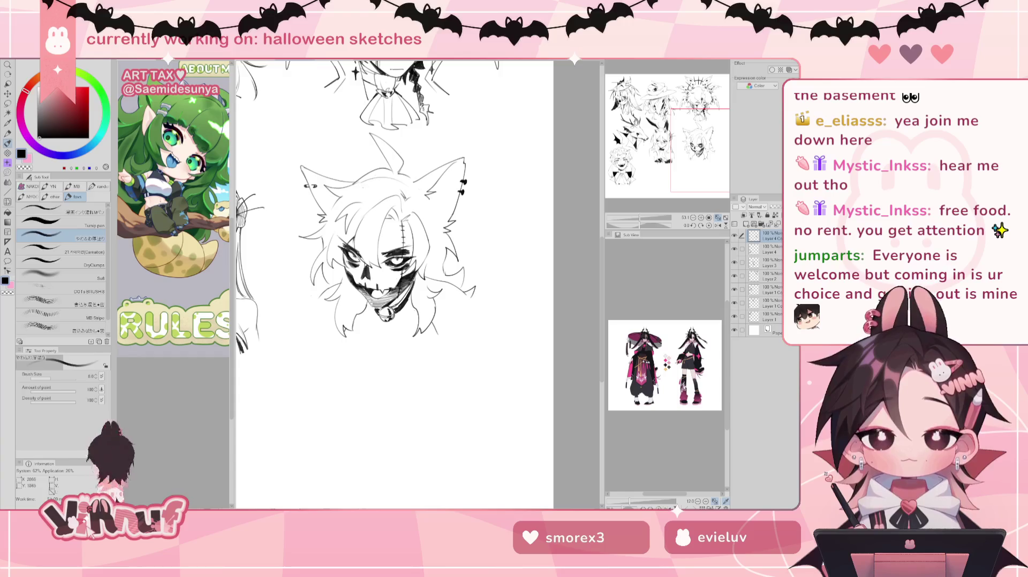
{"action": "key", "text": "e"}
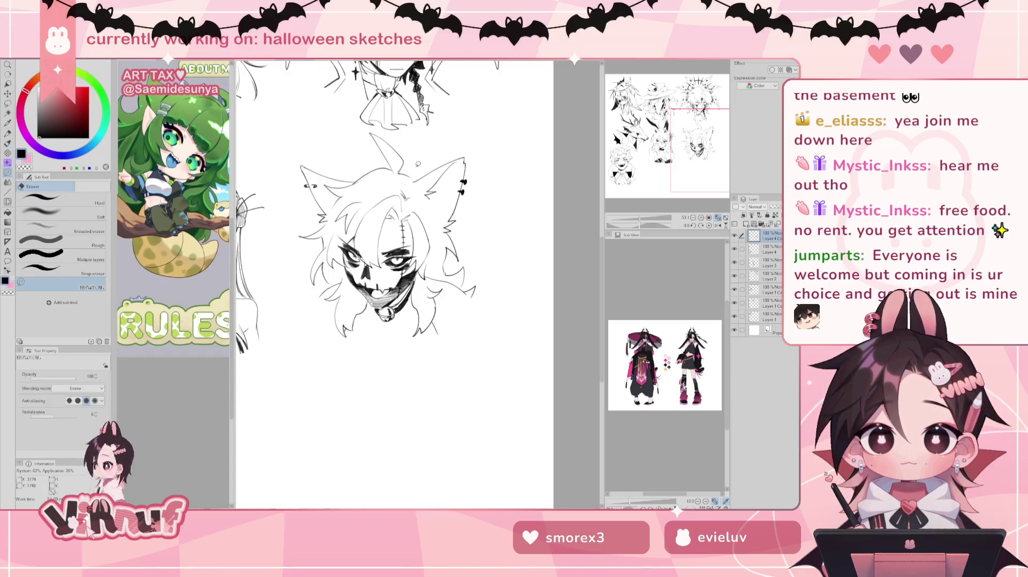
{"action": "key", "text": "b"}
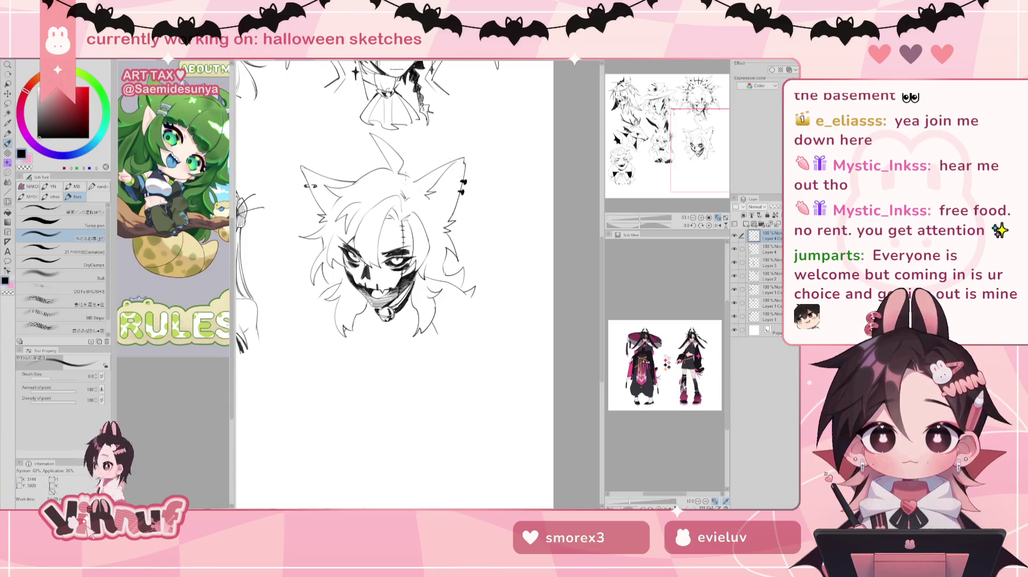
{"action": "key", "text": "e"}
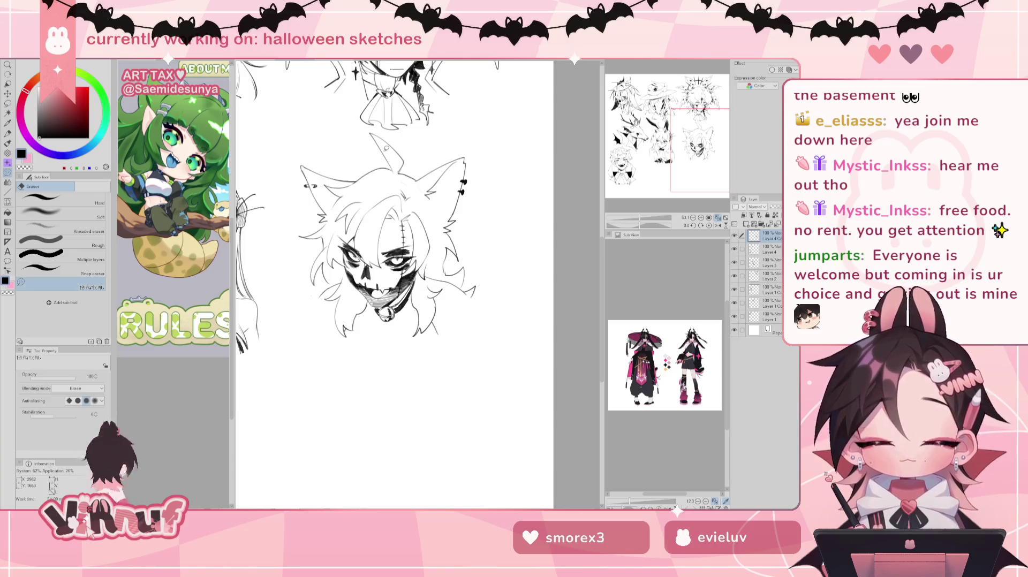
{"action": "key", "text": "b"}
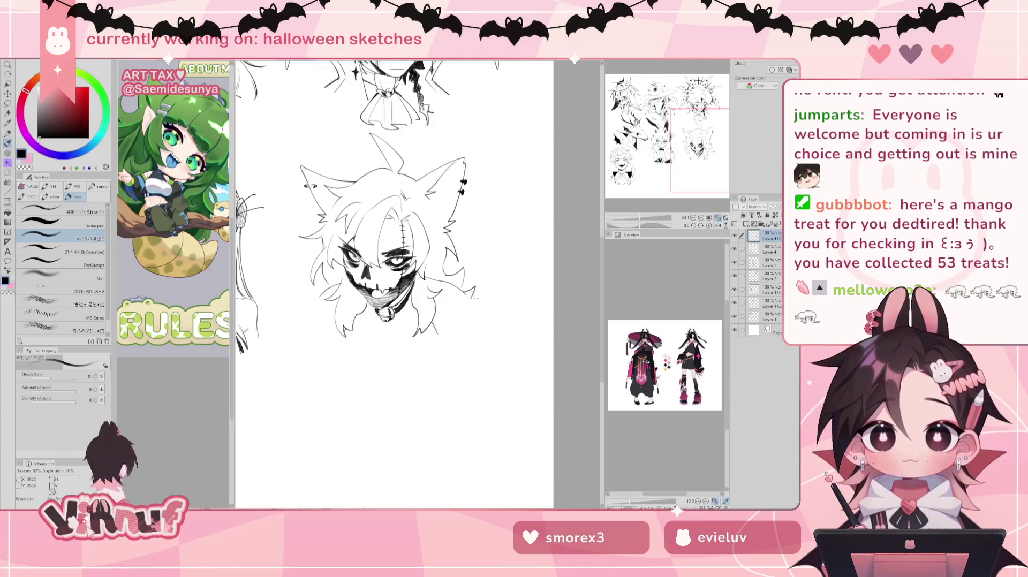
Step: Add short hatch strokes to the lower-right and upper hair, discarding the failed hatch patch
{"action": "left_click_drag", "start_coordinate": [466, 292], "coordinate": [477, 309]}
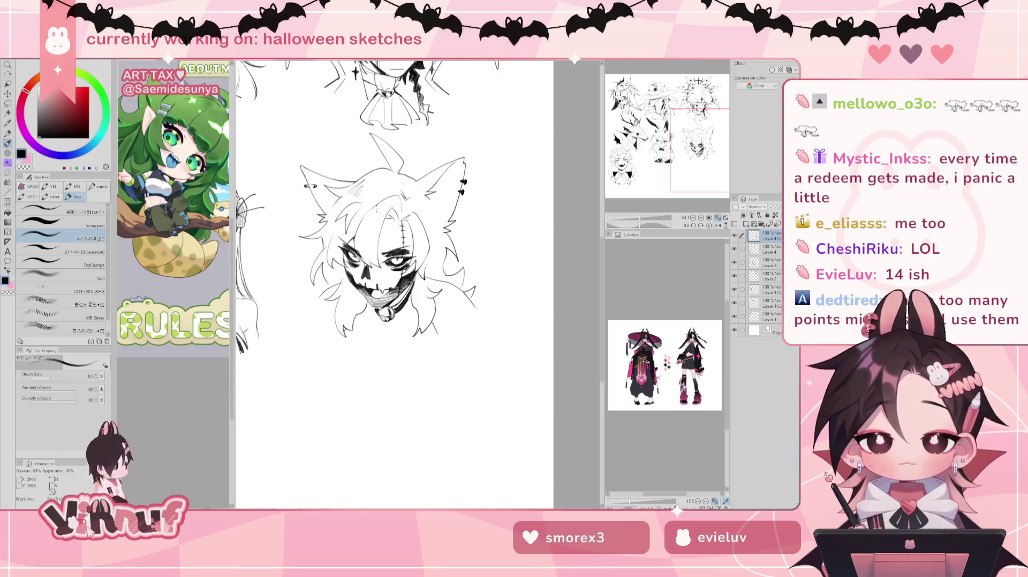
{"action": "left_click_drag", "start_coordinate": [379, 207], "coordinate": [371, 219]}
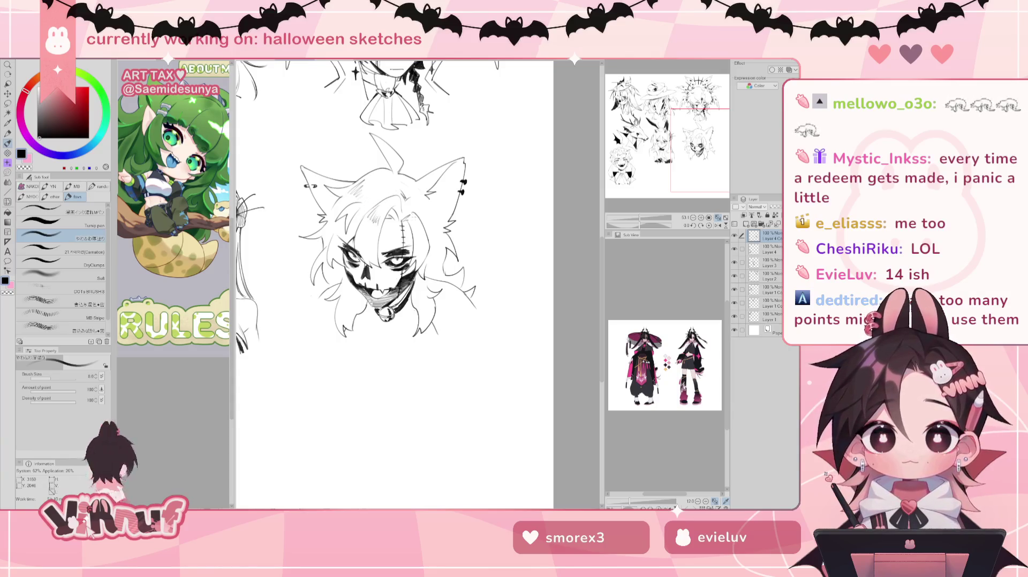
{"action": "left_click_drag", "start_coordinate": [430, 199], "coordinate": [410, 230]}
{"action": "key", "text": "ctrl+z"}
{"action": "key", "text": "ctrl+z"}
{"action": "key", "text": "ctrl+z"}
{"action": "key", "text": "ctrl+z"}
{"action": "key", "text": "ctrl+z"}
{"action": "key", "text": "ctrl+z"}
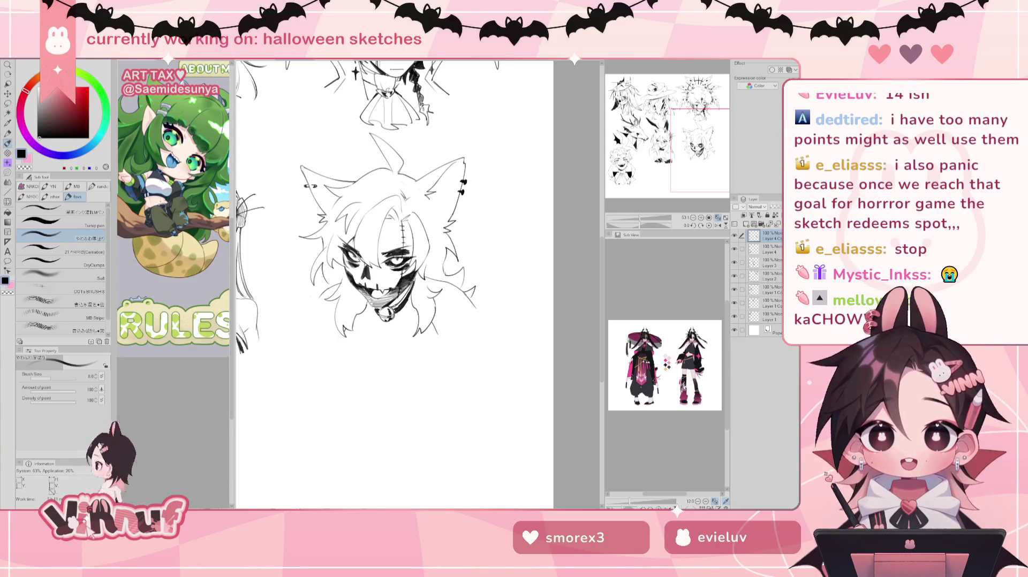
Step: Nudge the view around the head sketch with the Pen tool active
{"action": "left_click_drag", "start_coordinate": [393, 267], "coordinate": [395, 270]}
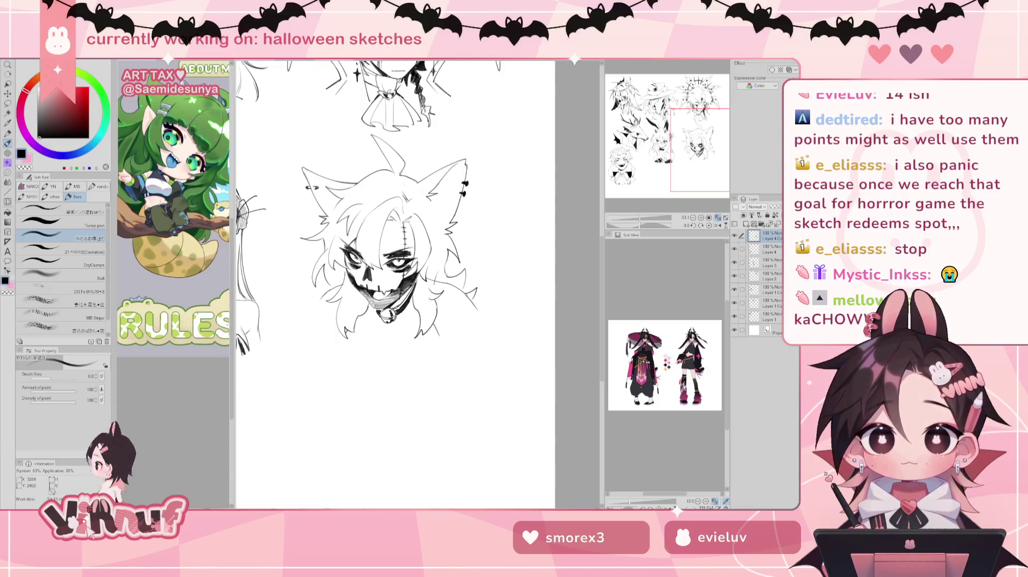
{"action": "key", "text": "e"}
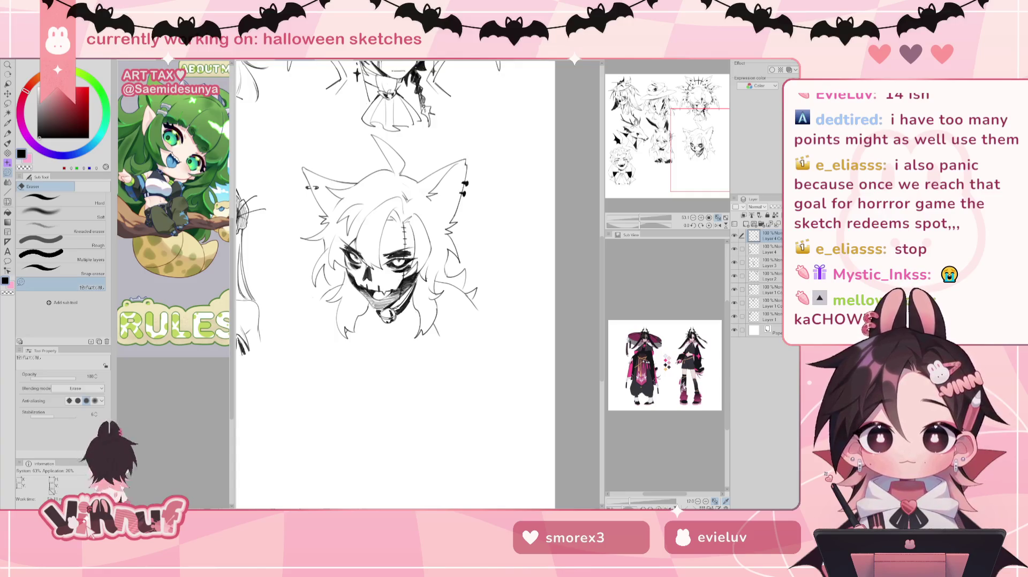
{"action": "left_click_drag", "start_coordinate": [677, 149], "coordinate": [679, 151]}
{"action": "key", "text": "p"}
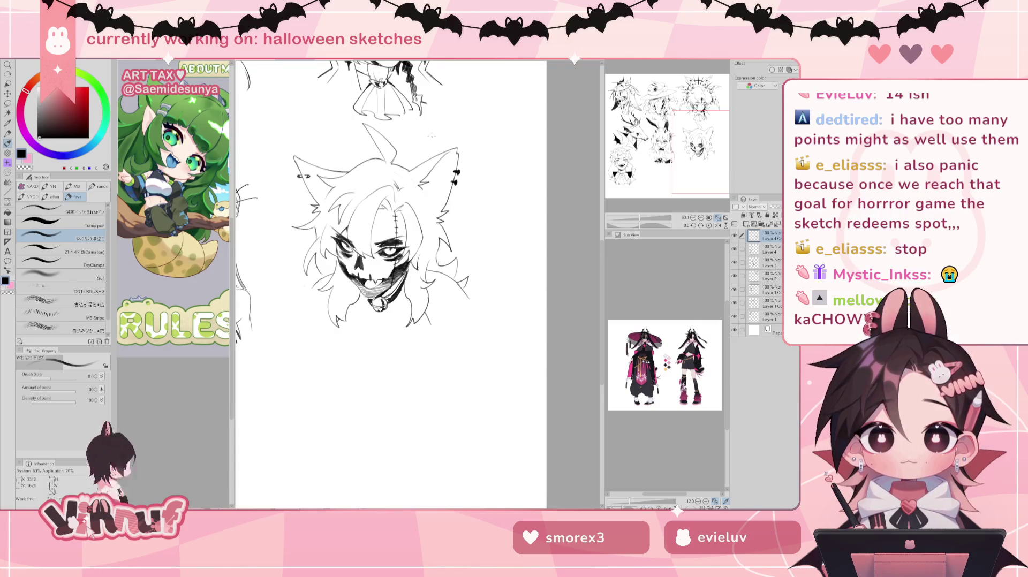
Step: Hatch the head spike, the head's right side and the inside of the ear, checking mirrored
{"action": "left_click_drag", "start_coordinate": [364, 125], "coordinate": [385, 143]}
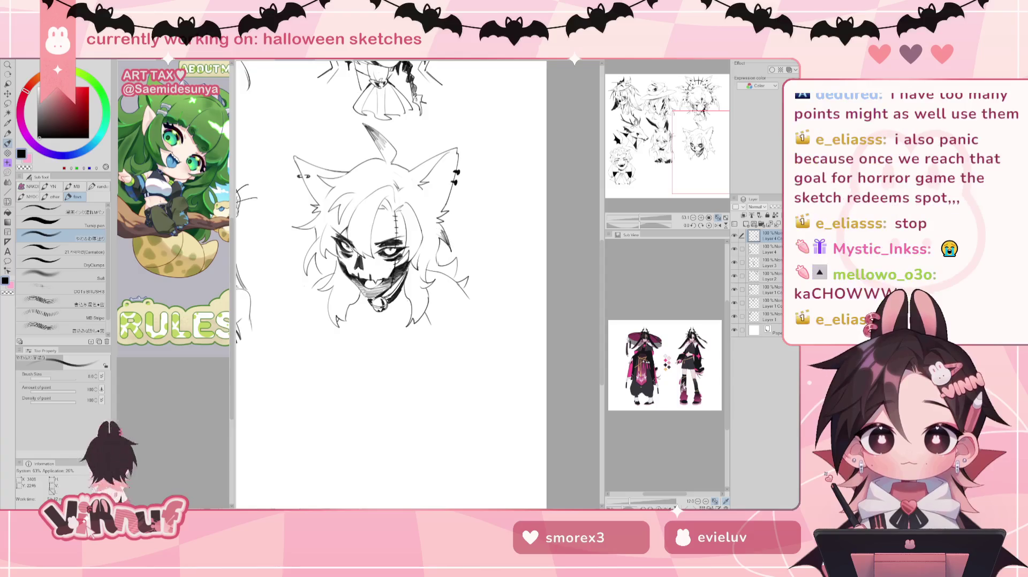
{"action": "left_click_drag", "start_coordinate": [449, 233], "coordinate": [439, 242]}
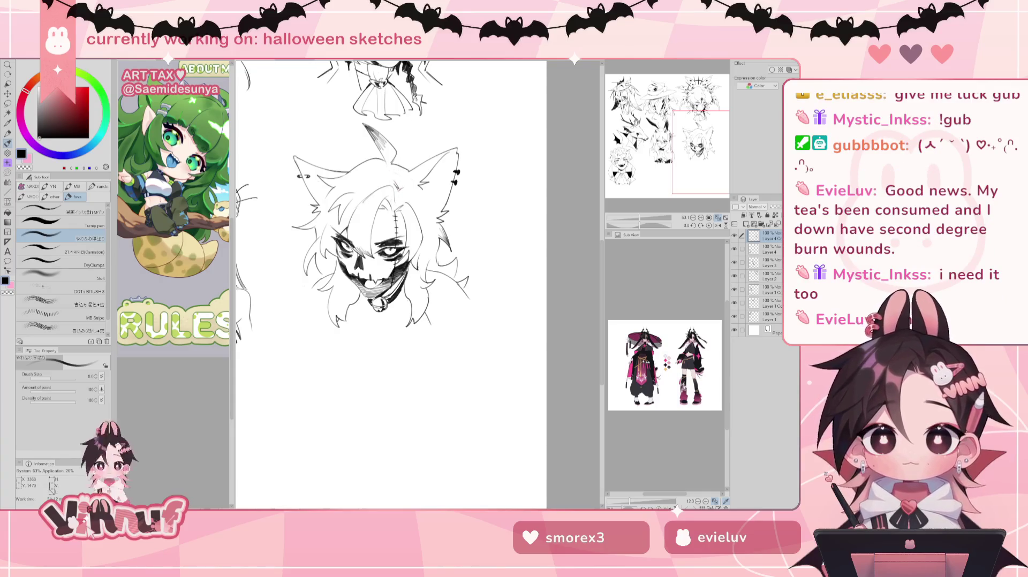
{"action": "scroll", "coordinate": [325, 150], "scroll_direction": "left", "scroll_amount": 3}
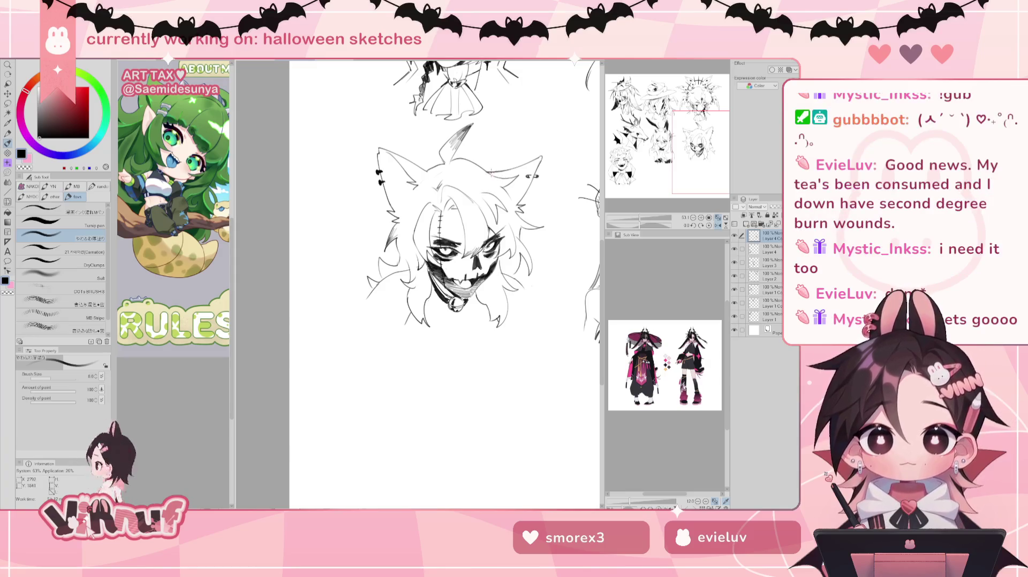
{"action": "mouse_move", "coordinate": [490, 173]}
{"action": "left_mouse_down"}
{"action": "mouse_move", "coordinate": [506, 176]}
{"action": "mouse_move", "coordinate": [505, 202]}
{"action": "mouse_move", "coordinate": [519, 197]}
{"action": "left_mouse_up"}
{"action": "key", "text": "h"}
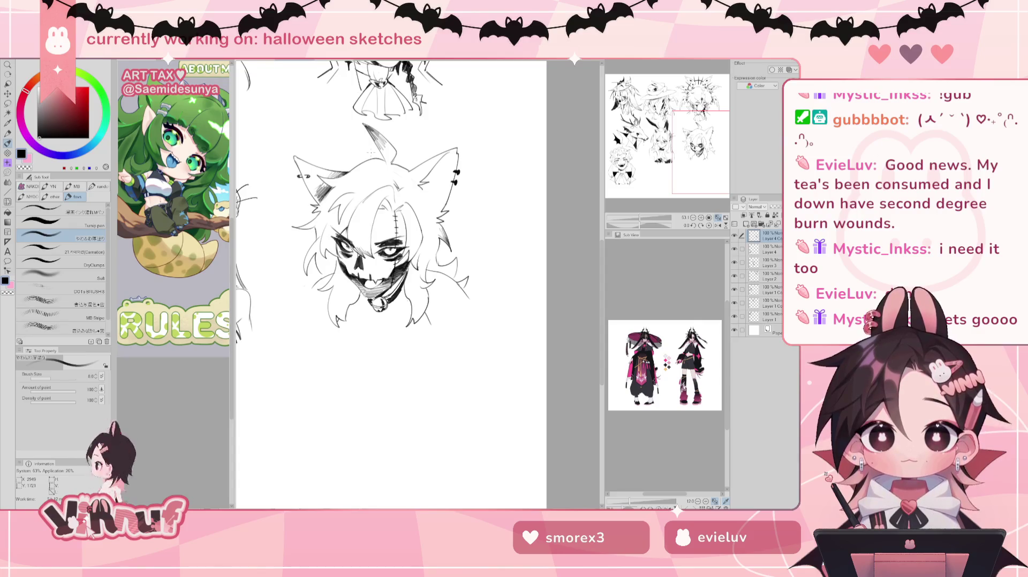
{"action": "left_click_drag", "start_coordinate": [391, 296], "coordinate": [389, 301]}
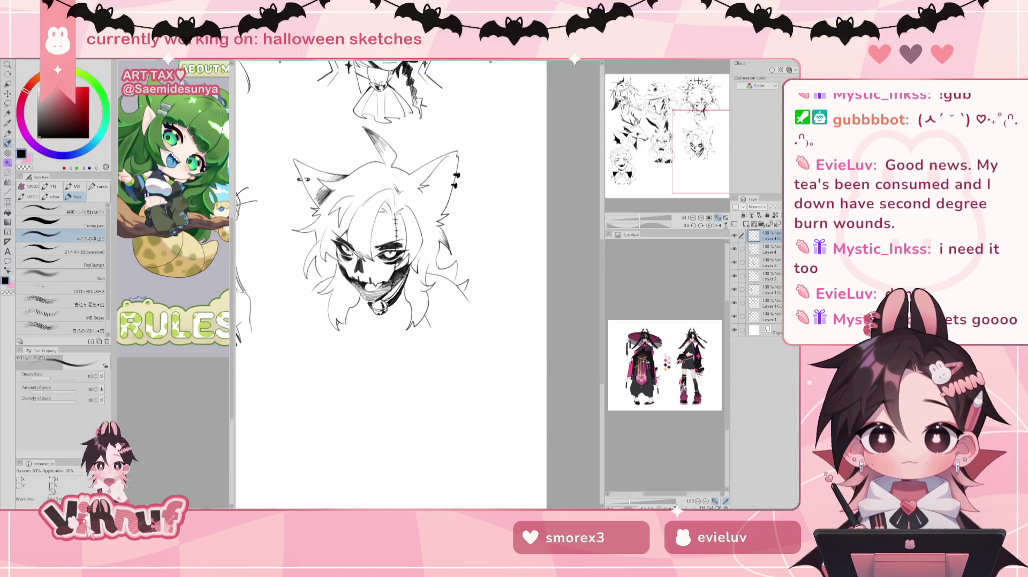
Step: Hatch the hair at the top of the head, on the left side and beside the ear
{"action": "key", "text": "h"}
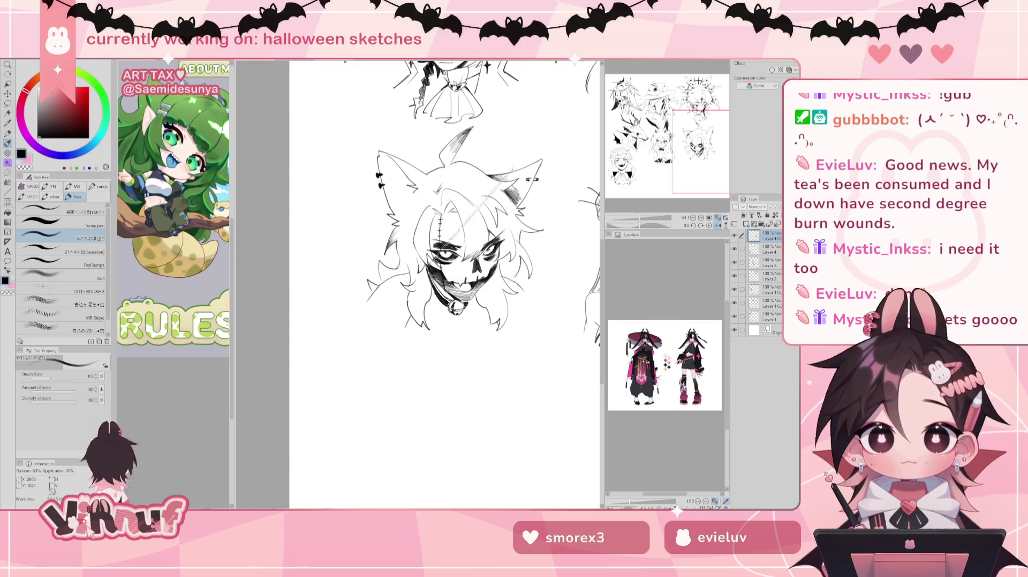
{"action": "key", "text": "h"}
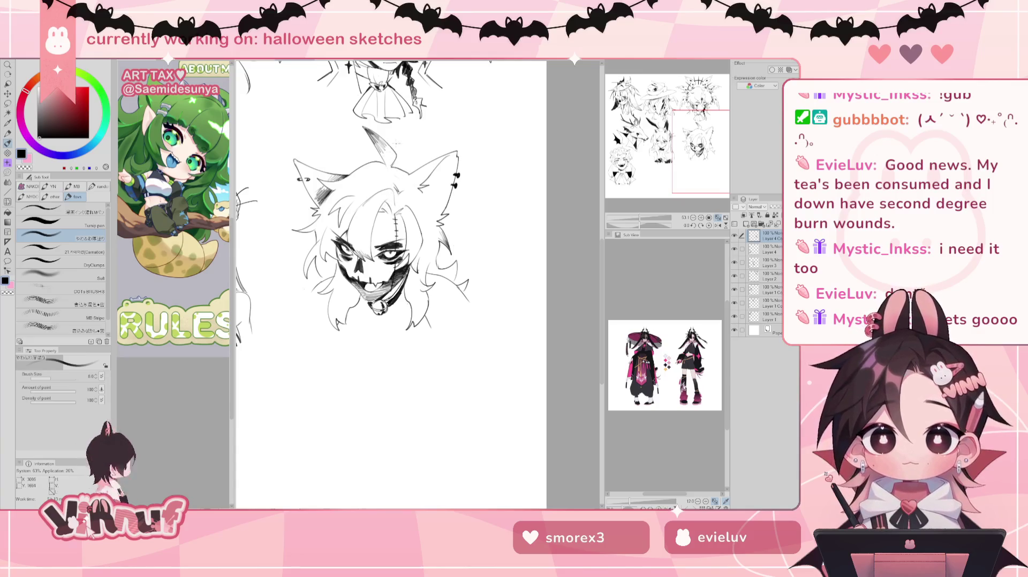
{"action": "left_click_drag", "start_coordinate": [357, 165], "coordinate": [375, 179]}
{"action": "left_click_drag", "start_coordinate": [375, 241], "coordinate": [348, 294]}
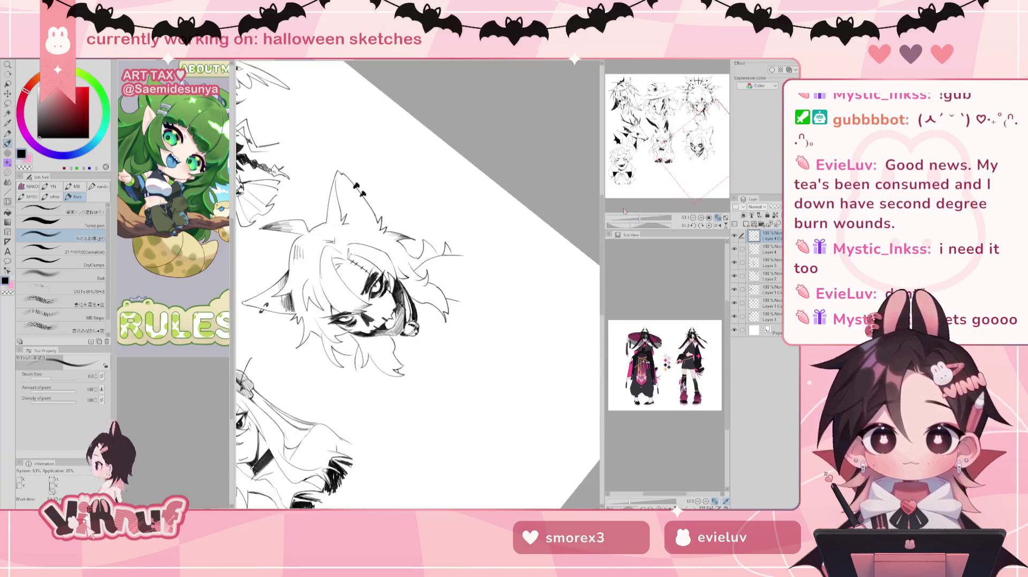
{"action": "left_click_drag", "start_coordinate": [300, 258], "coordinate": [304, 266]}
{"action": "left_click_drag", "start_coordinate": [312, 256], "coordinate": [310, 265]}
{"action": "mouse_move", "coordinate": [322, 224]}
{"action": "left_mouse_down"}
{"action": "mouse_move", "coordinate": [338, 238]}
{"action": "mouse_move", "coordinate": [317, 265]}
{"action": "mouse_move", "coordinate": [326, 263]}
{"action": "left_mouse_up"}
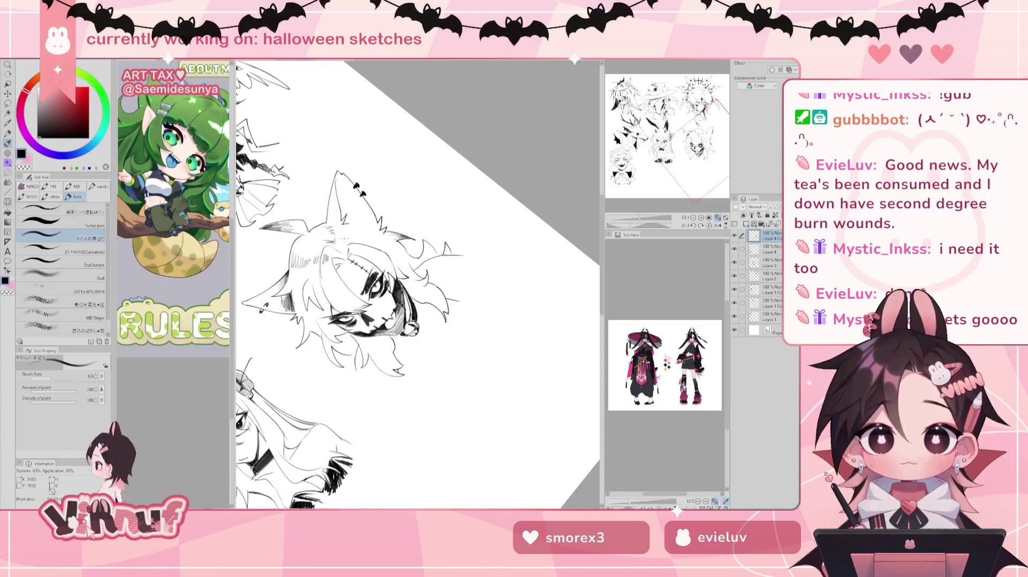
Step: Reset the view rotation upright and recenter on the head, with the pen active
{"action": "left_click", "coordinate": [709, 225]}
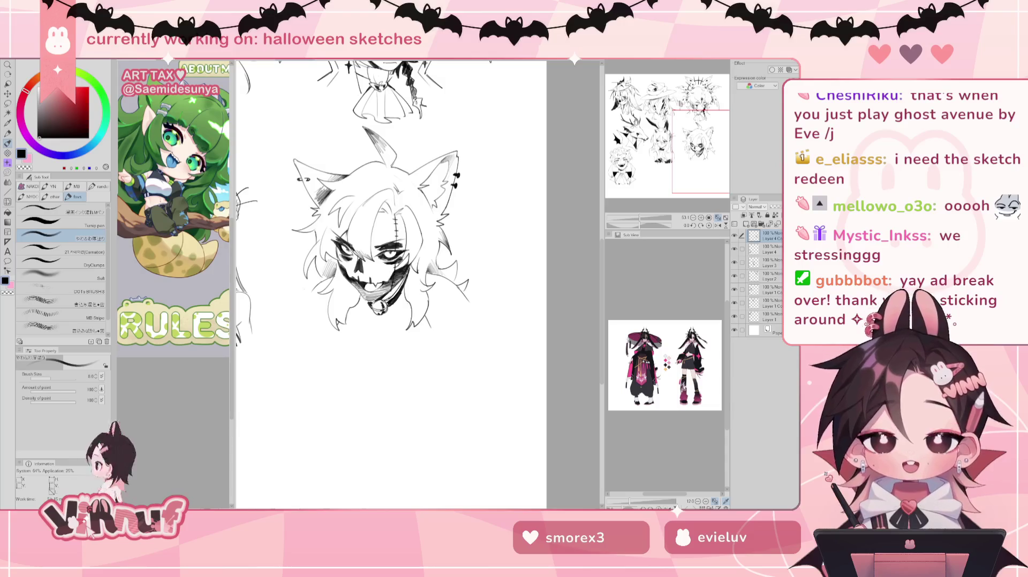
{"action": "left_click_drag", "start_coordinate": [696, 149], "coordinate": [690, 153]}
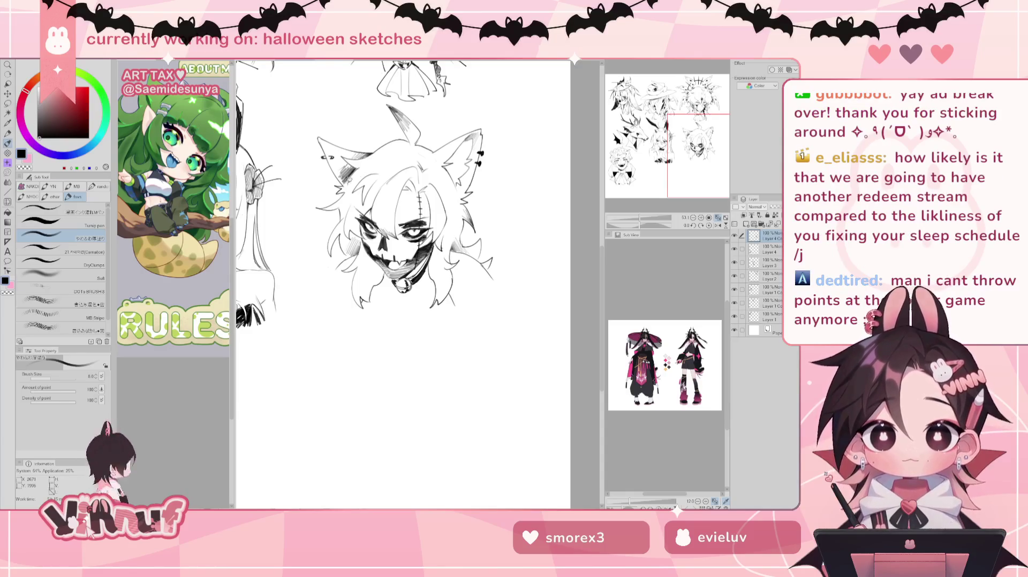
{"action": "key", "text": "e"}
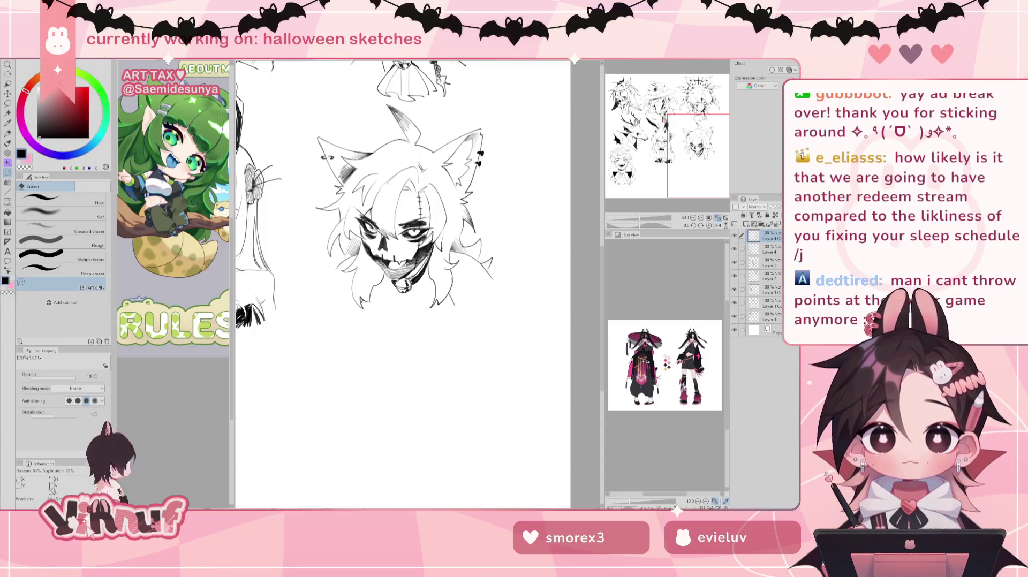
{"action": "scroll", "coordinate": [401, 203], "scroll_direction": "down", "scroll_amount": 1}
{"action": "key", "text": "b"}
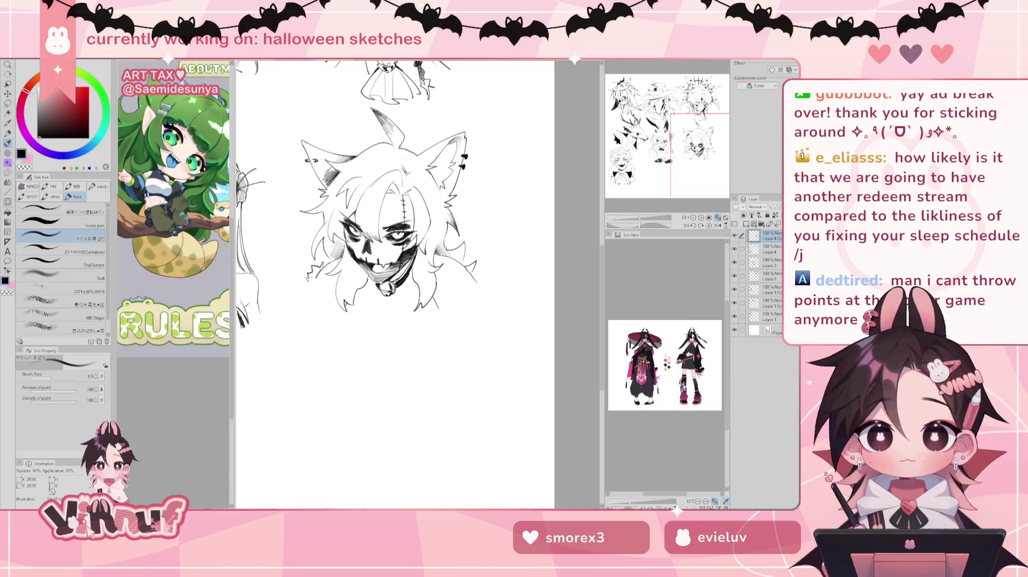
Step: Add small stray strands to the lower-left hair, discarding misplaced strokes and a lower-right curl
{"action": "left_click_drag", "start_coordinate": [323, 295], "coordinate": [323, 300]}
{"action": "key", "text": "ctrl+z"}
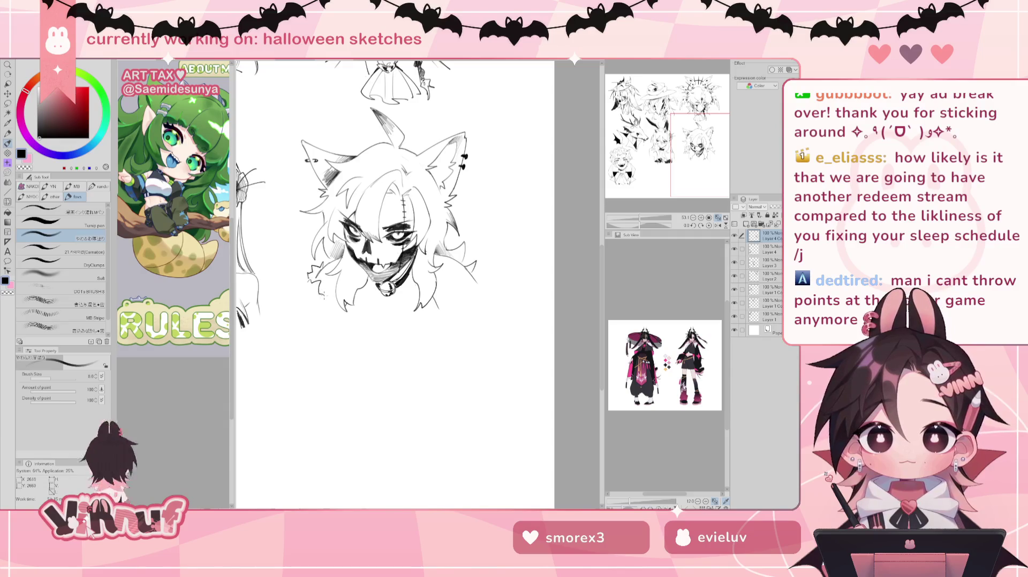
{"action": "key", "text": "ctrl+z"}
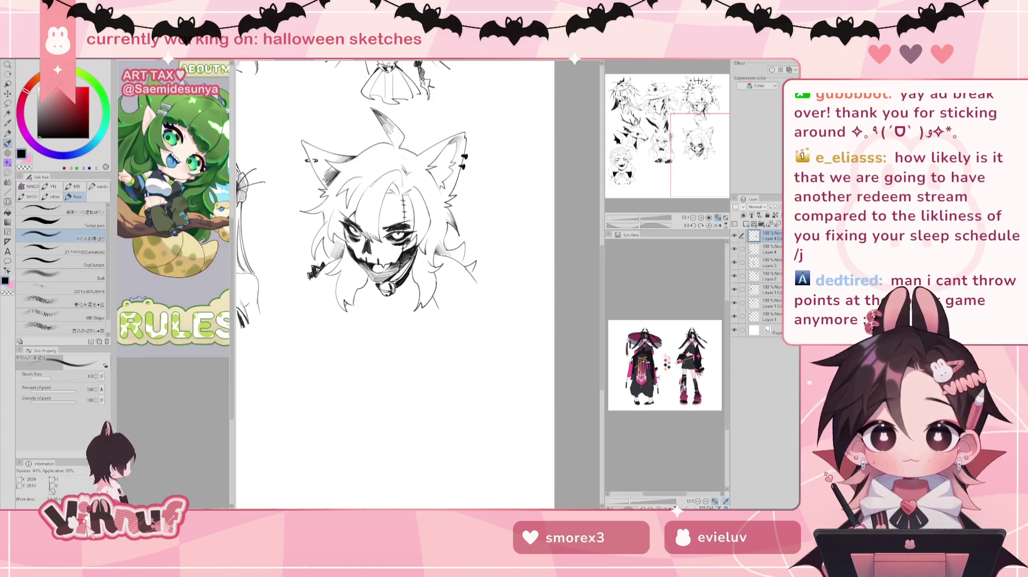
{"action": "left_click_drag", "start_coordinate": [310, 278], "coordinate": [306, 288]}
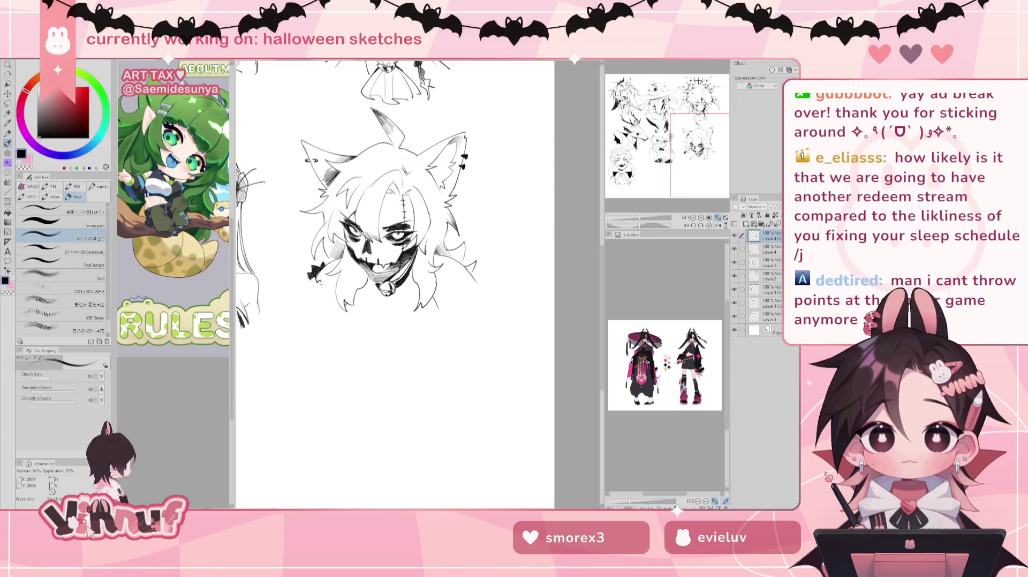
{"action": "mouse_move", "coordinate": [326, 292]}
{"action": "left_mouse_down"}
{"action": "mouse_move", "coordinate": [330, 301]}
{"action": "mouse_move", "coordinate": [302, 293]}
{"action": "left_mouse_up"}
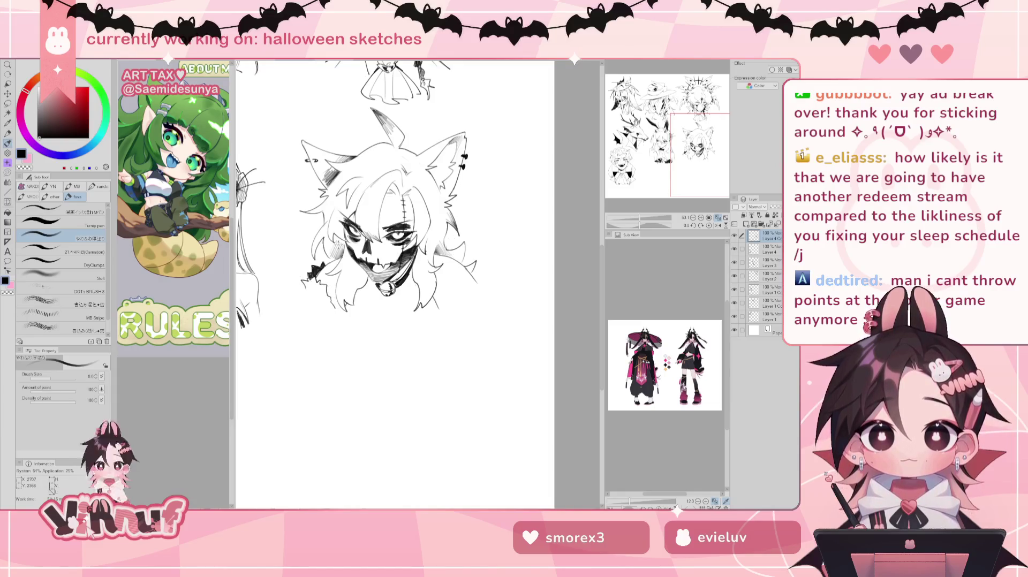
{"action": "mouse_move", "coordinate": [450, 310]}
{"action": "left_mouse_down"}
{"action": "mouse_move", "coordinate": [476, 280]}
{"action": "mouse_move", "coordinate": [486, 290]}
{"action": "left_mouse_up"}
{"action": "key", "text": "ctrl+z"}
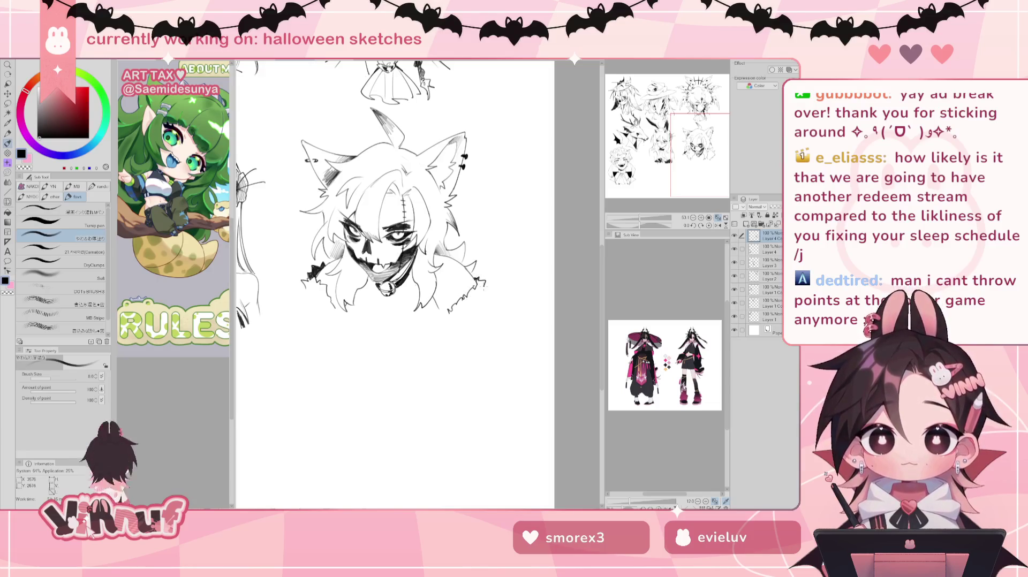
{"action": "key", "text": "e"}
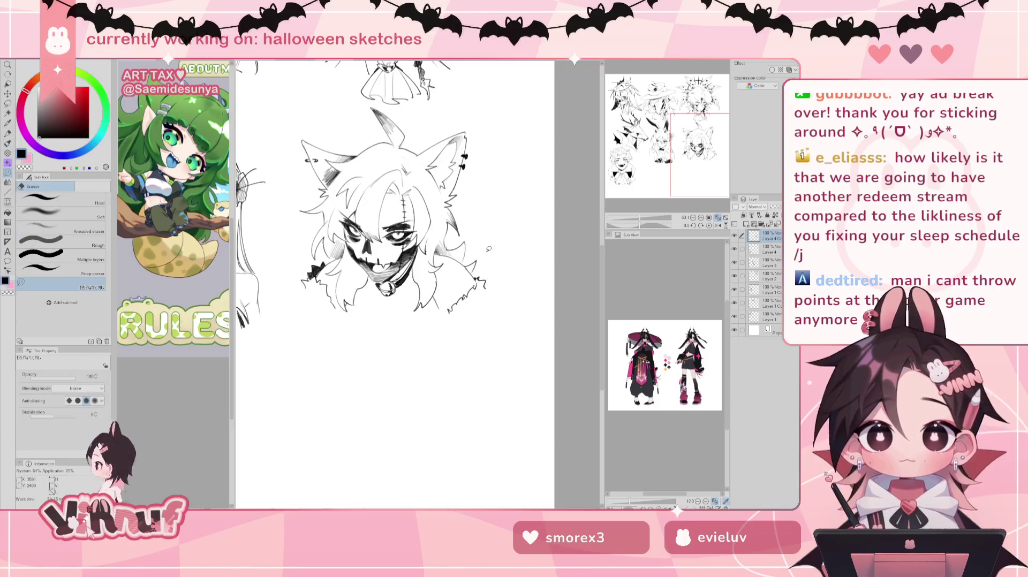
Step: Erase the old toothy grin and draw a new mouth line below the nose
{"action": "scroll", "coordinate": [696, 122], "scroll_direction": "up", "scroll_amount": 1}
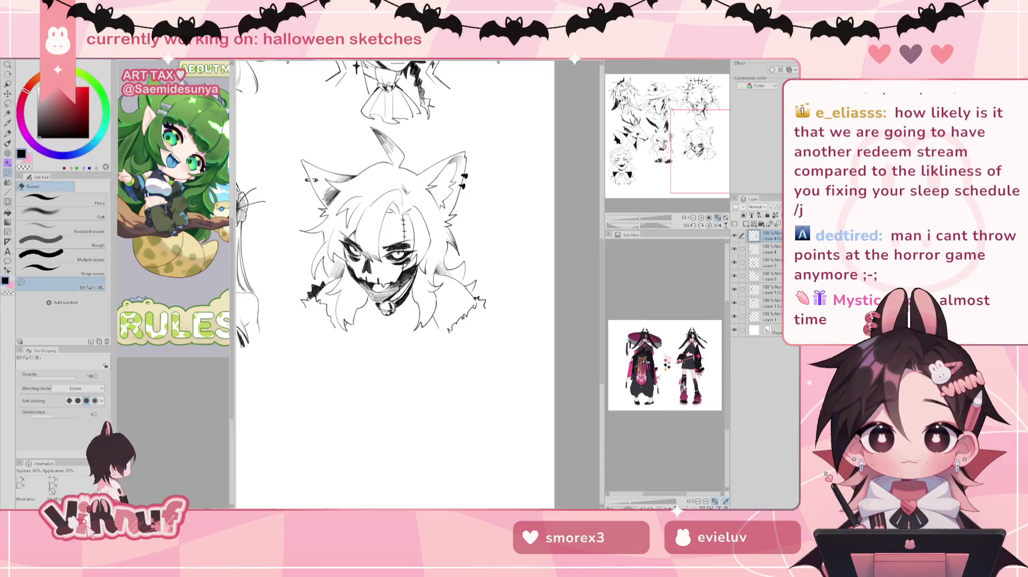
{"action": "key", "text": "b"}
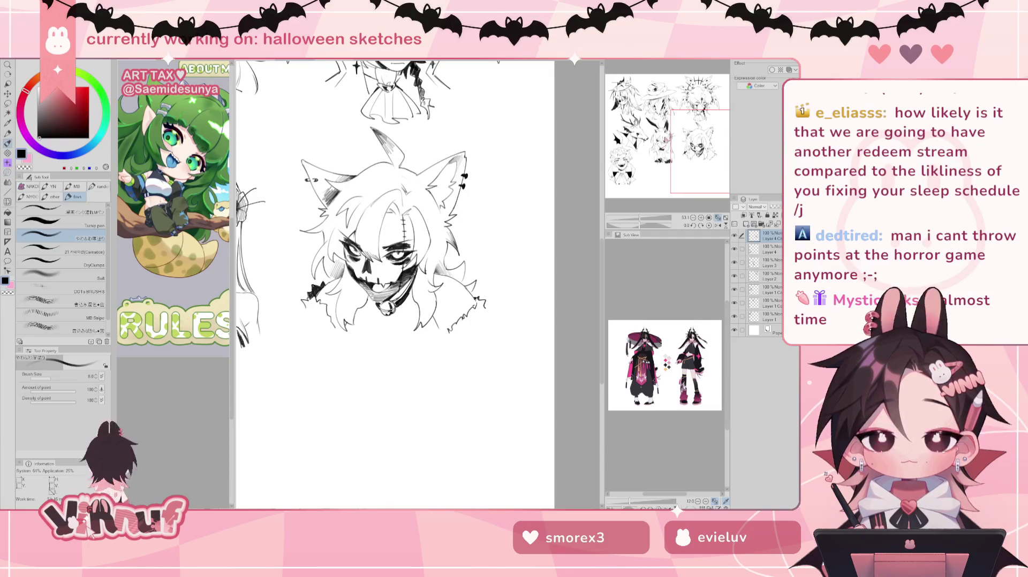
{"action": "key", "text": "e"}
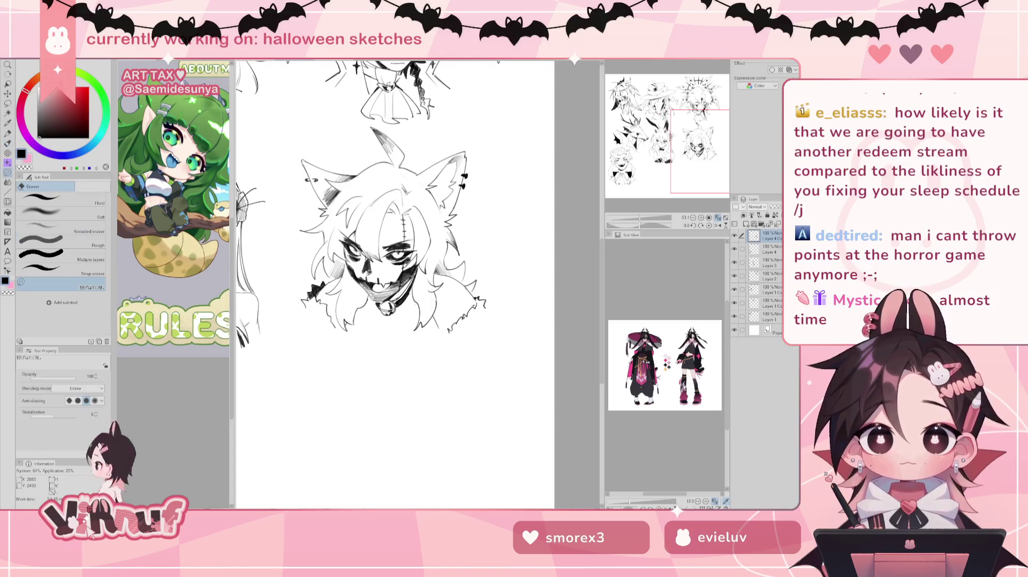
{"action": "mouse_move", "coordinate": [396, 277]}
{"action": "left_mouse_down"}
{"action": "mouse_move", "coordinate": [364, 278]}
{"action": "mouse_move", "coordinate": [388, 280]}
{"action": "left_mouse_up"}
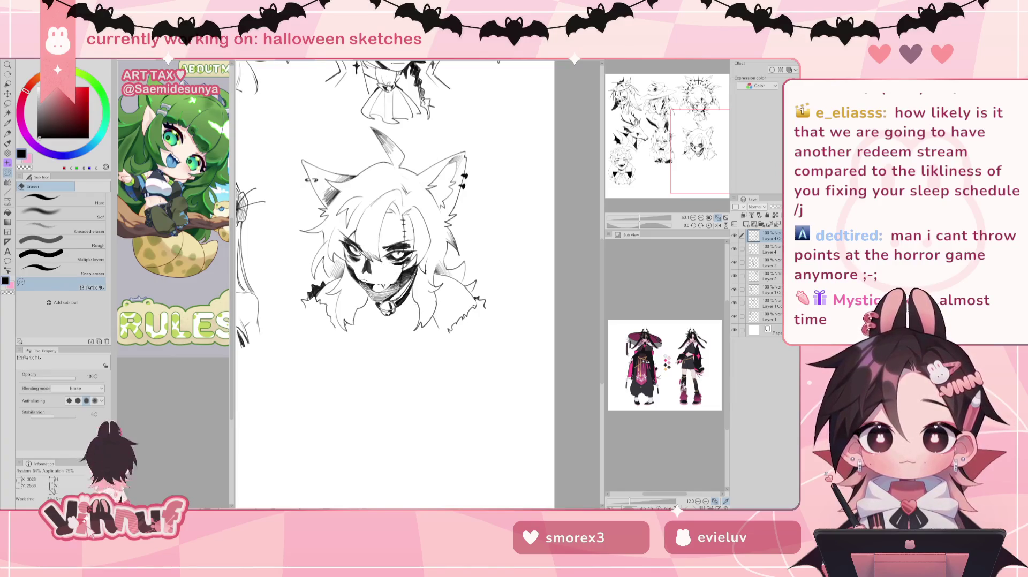
{"action": "left_click_drag", "start_coordinate": [397, 285], "coordinate": [386, 271]}
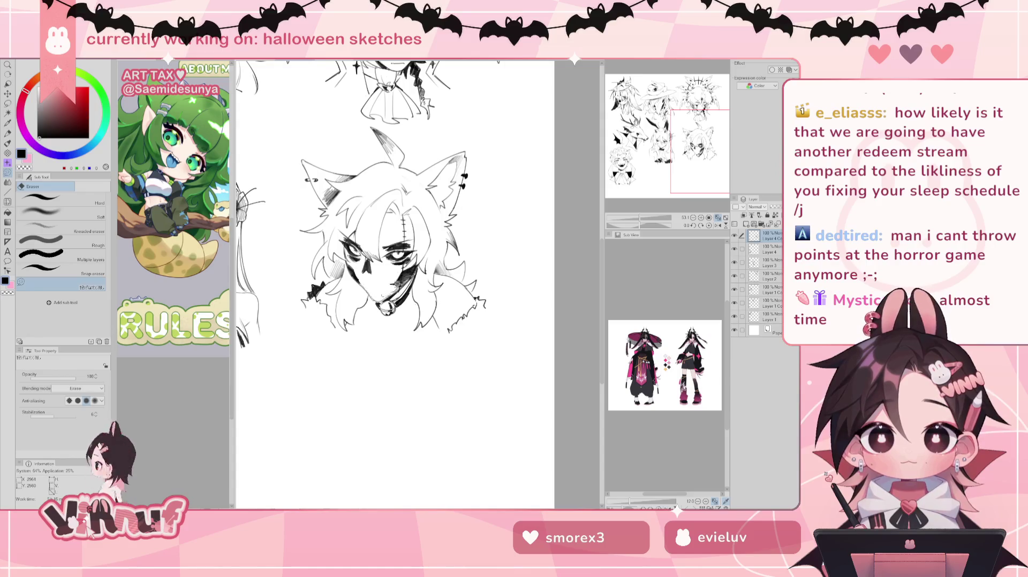
{"action": "key", "text": "b"}
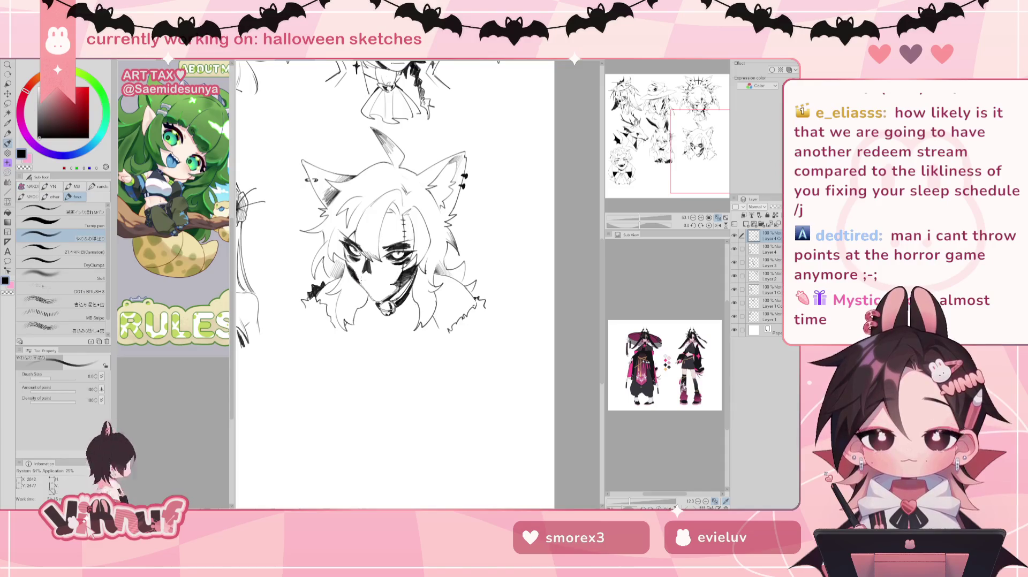
{"action": "left_click_drag", "start_coordinate": [357, 277], "coordinate": [392, 277]}
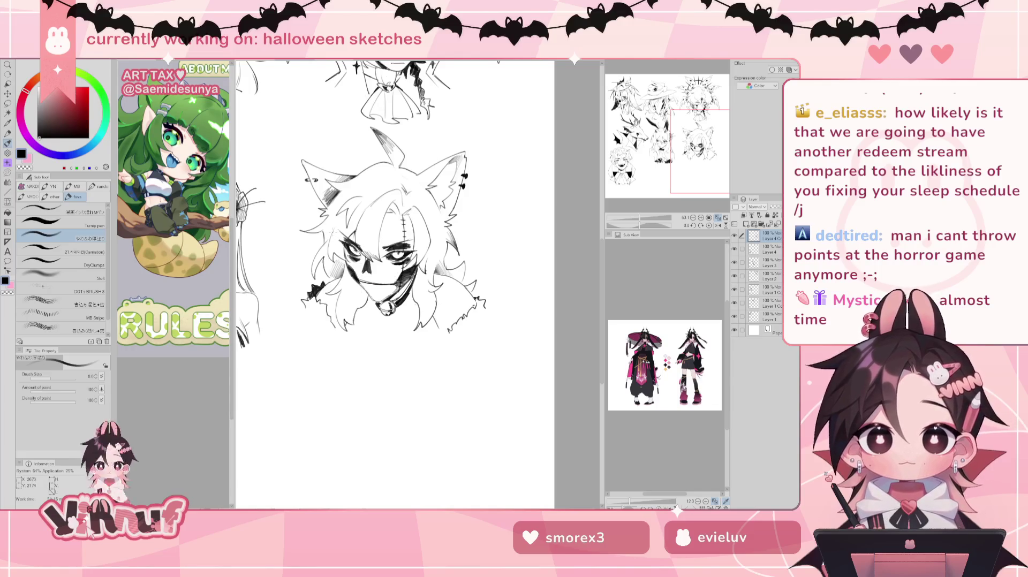
Step: Erase the dark shading on the cheek below the eye, checking in mirrored view
{"action": "key", "text": "e"}
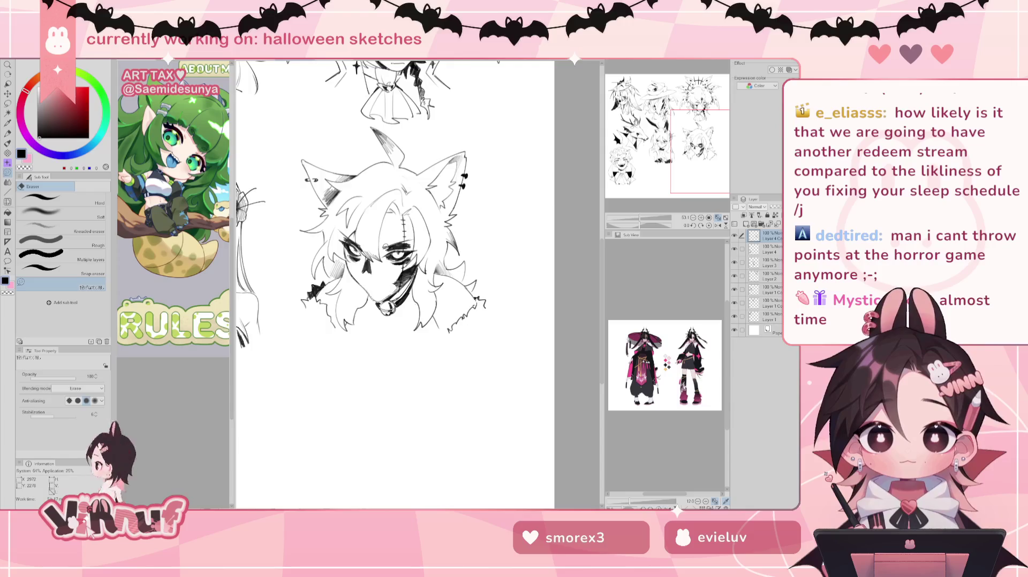
{"action": "key", "text": "h"}
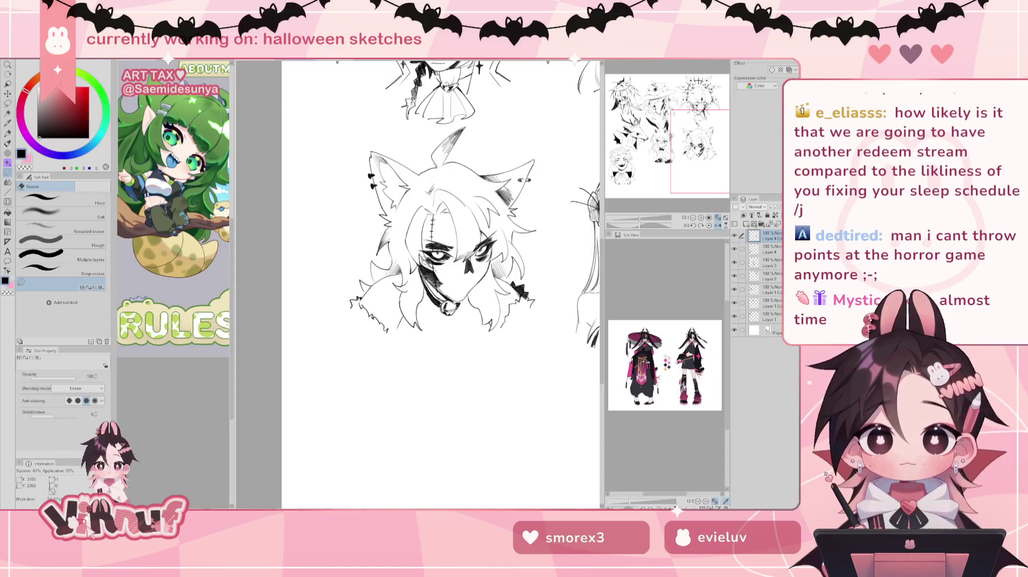
{"action": "left_click_drag", "start_coordinate": [423, 265], "coordinate": [461, 300]}
{"action": "key", "text": "h"}
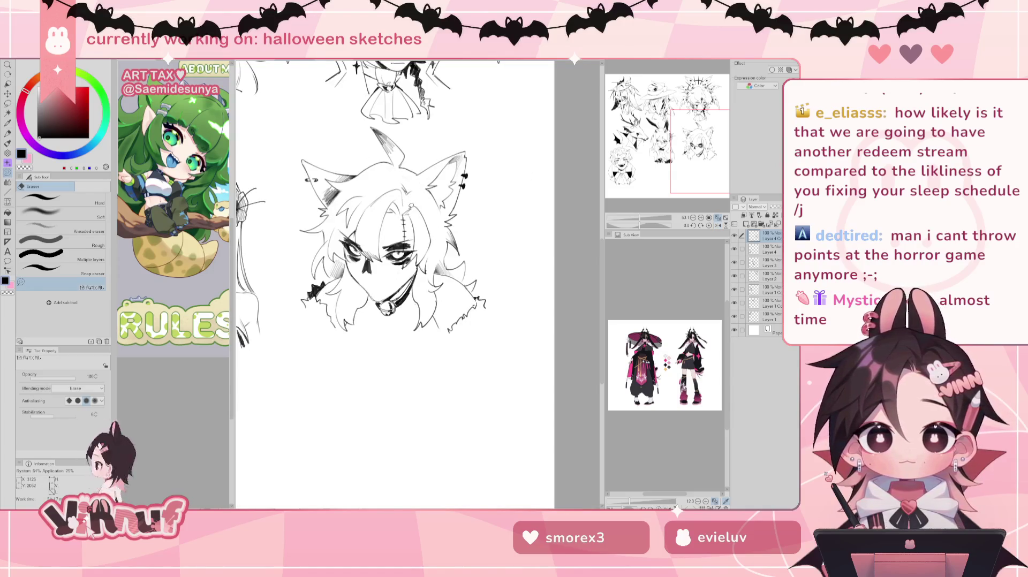
Step: Redraw the mouth beneath the nose with an extra short line, erasing stray mouth strokes
{"action": "key", "text": "b"}
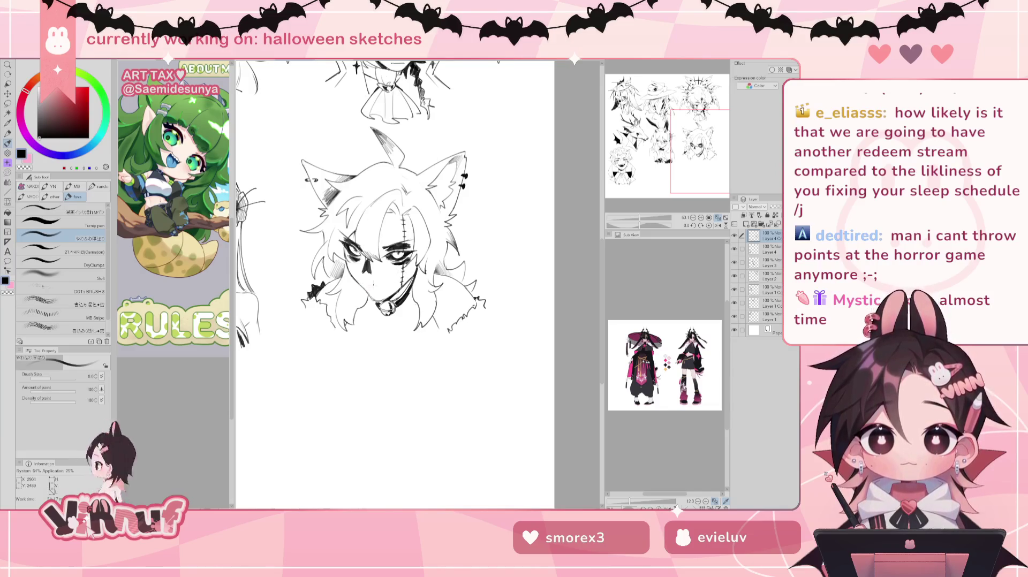
{"action": "left_click_drag", "start_coordinate": [359, 279], "coordinate": [393, 289]}
{"action": "key", "text": "ctrl+z"}
{"action": "key", "text": "ctrl+z"}
{"action": "key", "text": "ctrl+z"}
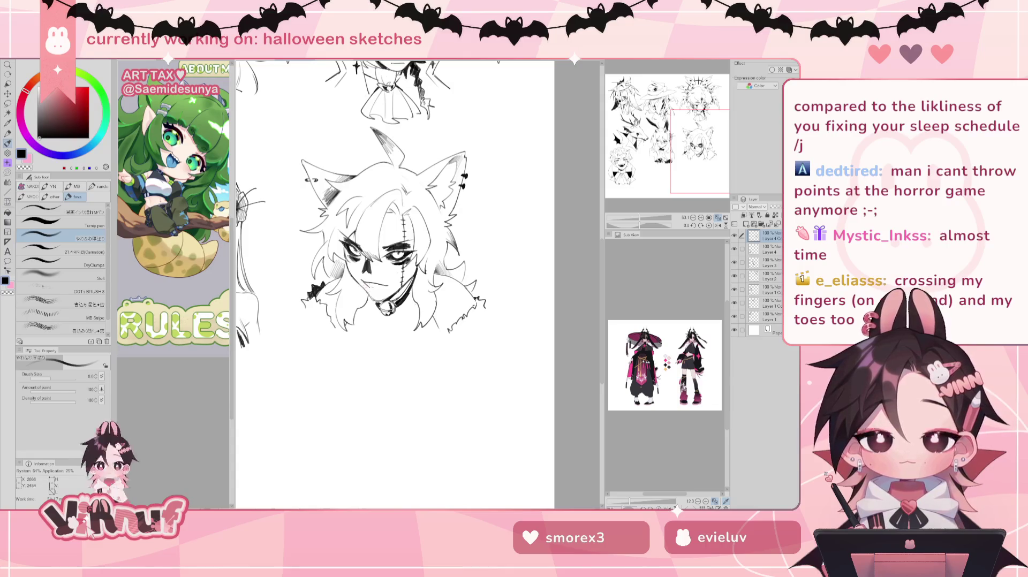
{"action": "key", "text": "h"}
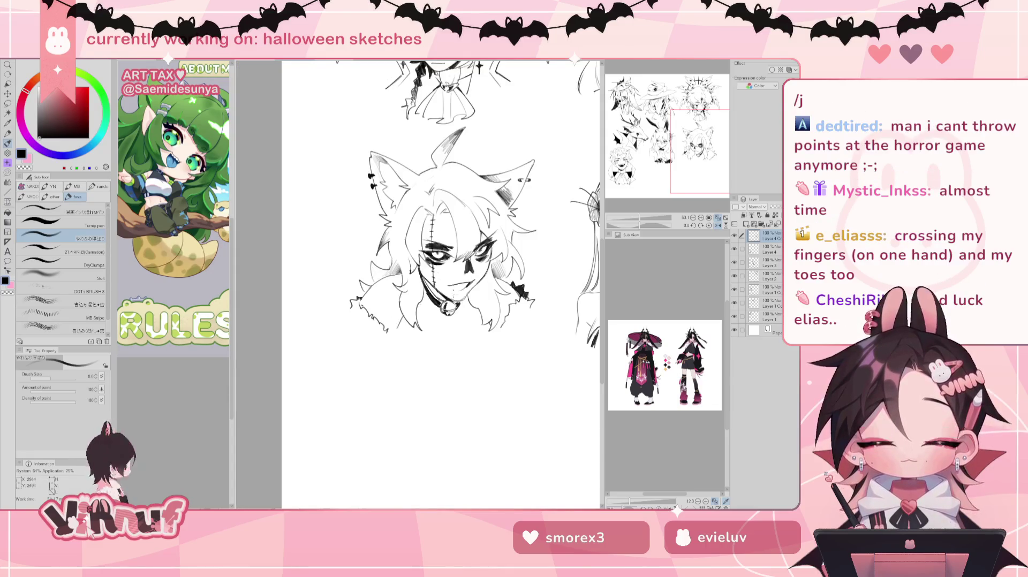
{"action": "left_click_drag", "start_coordinate": [450, 288], "coordinate": [446, 286]}
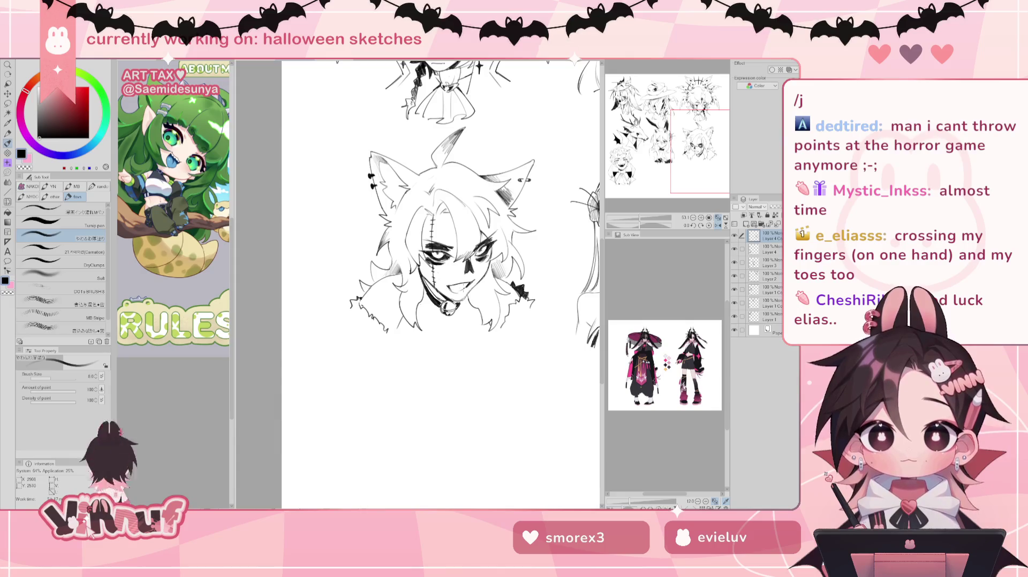
{"action": "key", "text": "h"}
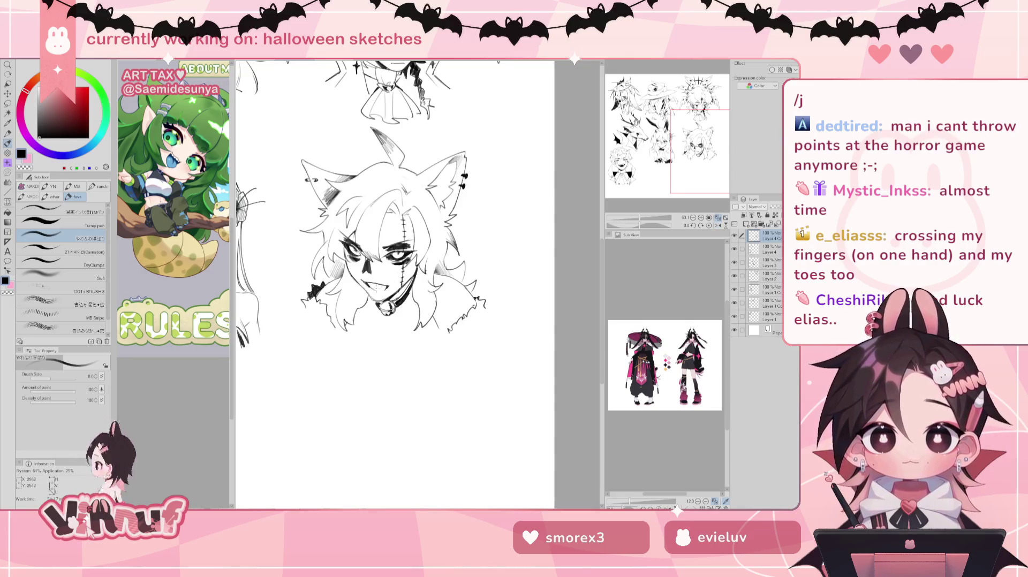
{"action": "key", "text": "e"}
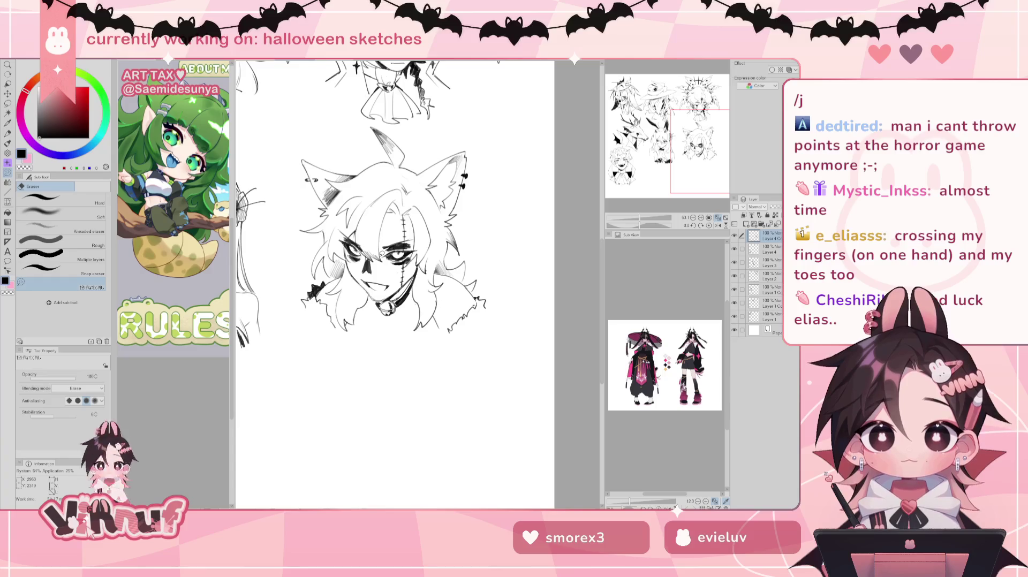
{"action": "left_click_drag", "start_coordinate": [375, 286], "coordinate": [361, 281]}
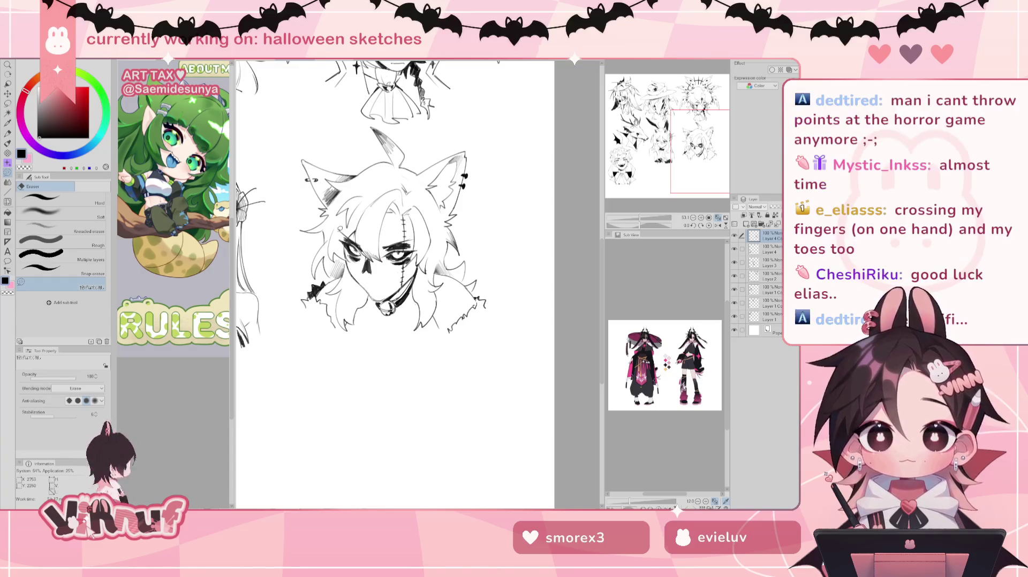
{"action": "key", "text": "b"}
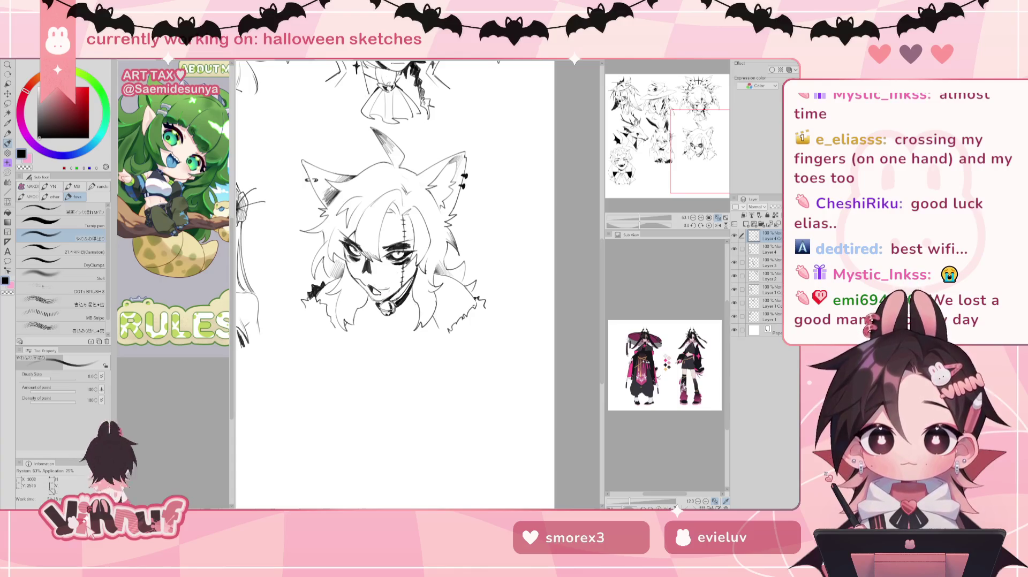
Step: Compare the face in mirrored view, then add hatching strokes at the right shoulder
{"action": "key", "text": "h"}
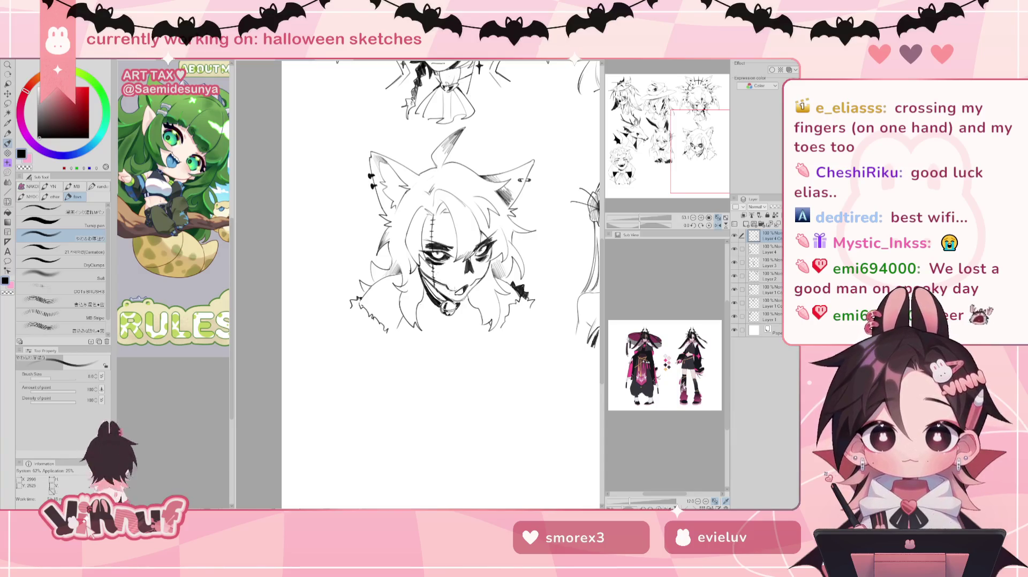
{"action": "key", "text": "h"}
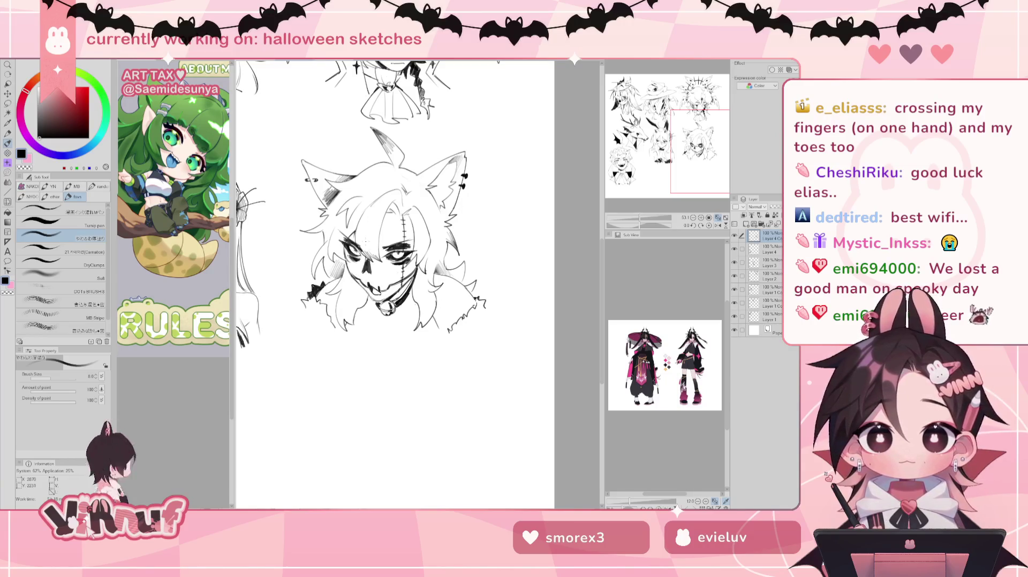
{"action": "key", "text": "h"}
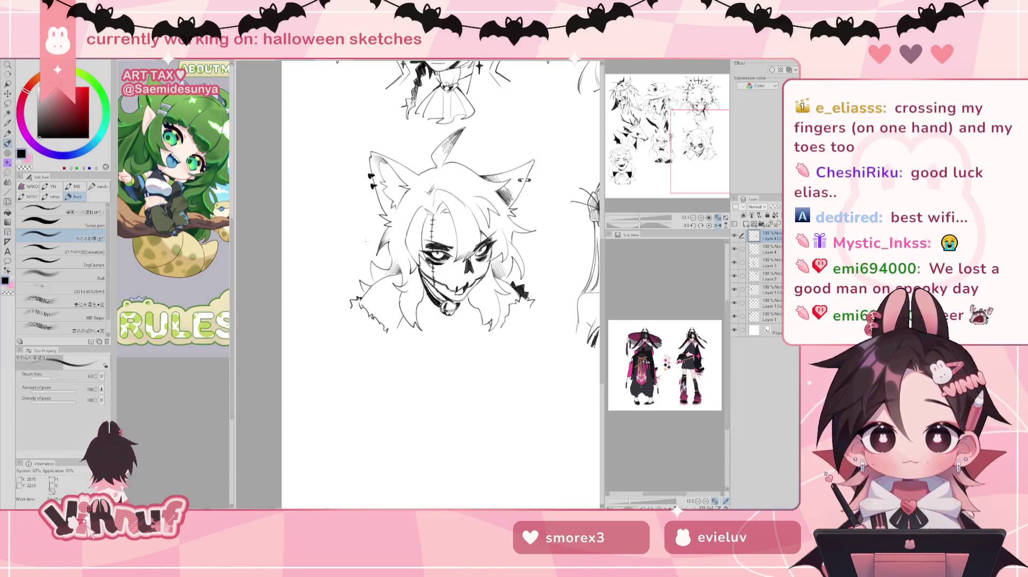
{"action": "key", "text": "h"}
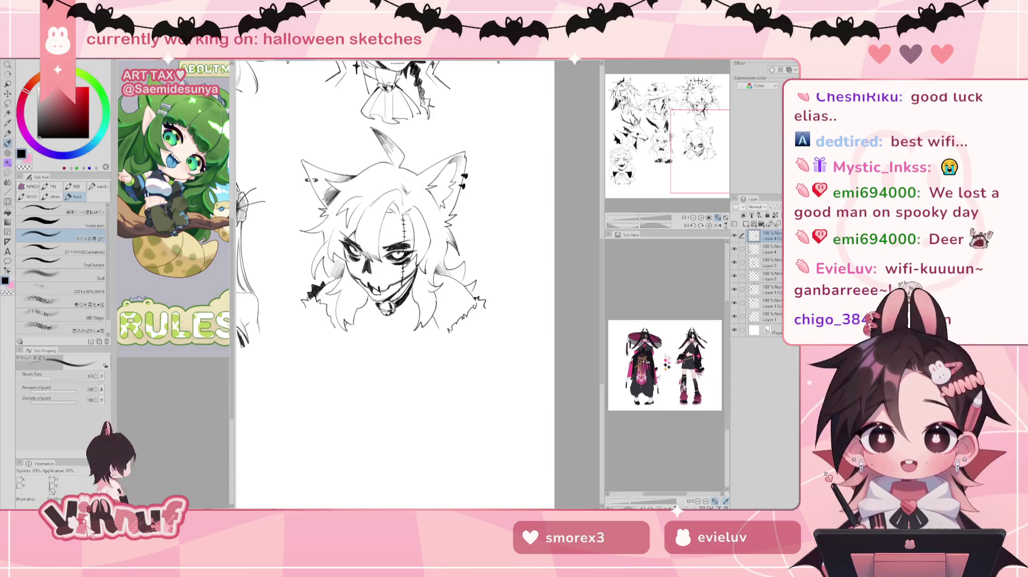
{"action": "left_click_drag", "start_coordinate": [478, 298], "coordinate": [484, 310]}
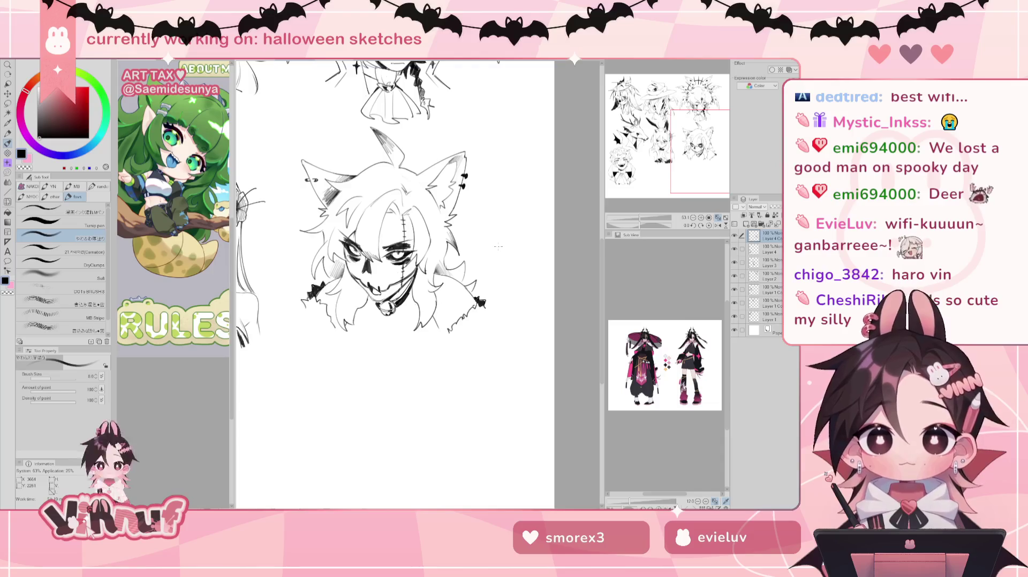
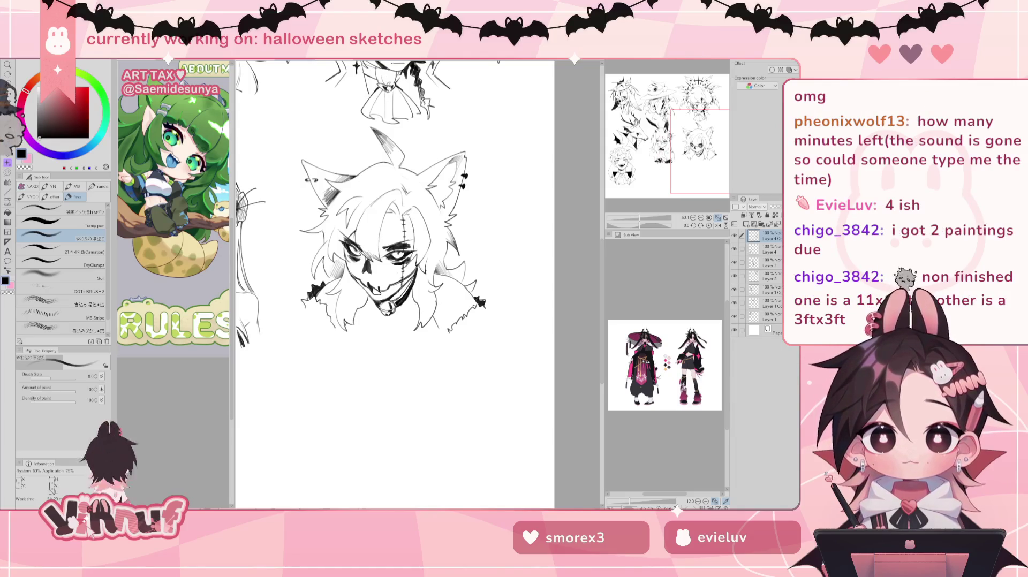
Step: Zoom in on the skull-faced wolf head and draw vertical teeth strokes inside its mouth
{"action": "scroll", "coordinate": [661, 212], "scroll_direction": "down", "scroll_amount": 3}
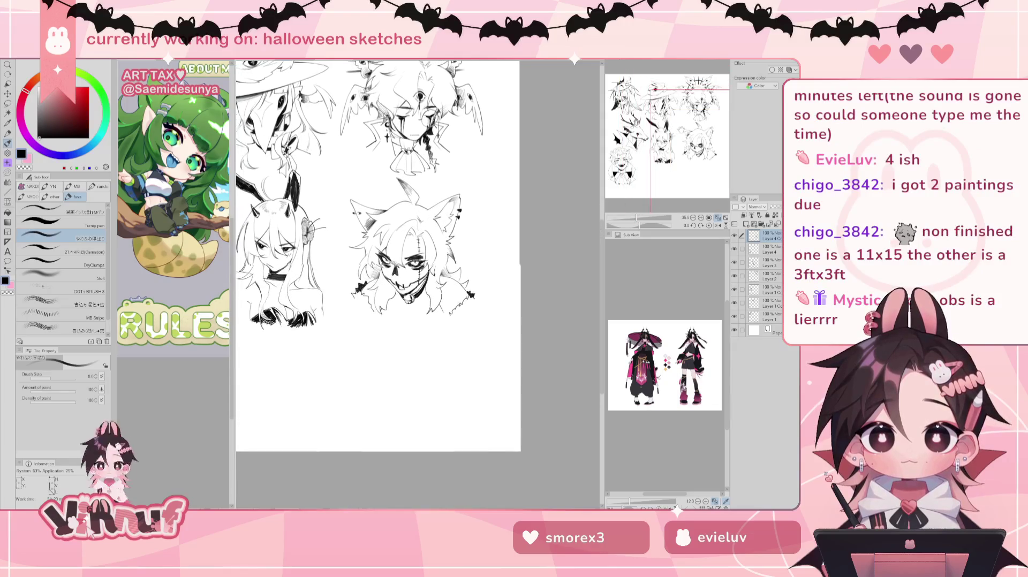
{"action": "left_click_drag", "start_coordinate": [375, 267], "coordinate": [395, 249]}
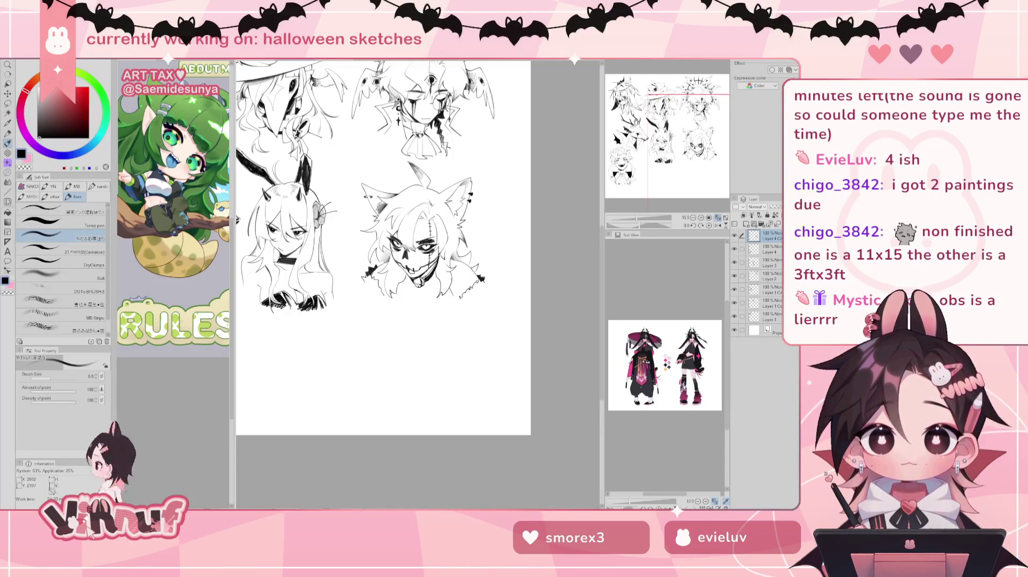
{"action": "key", "text": "e"}
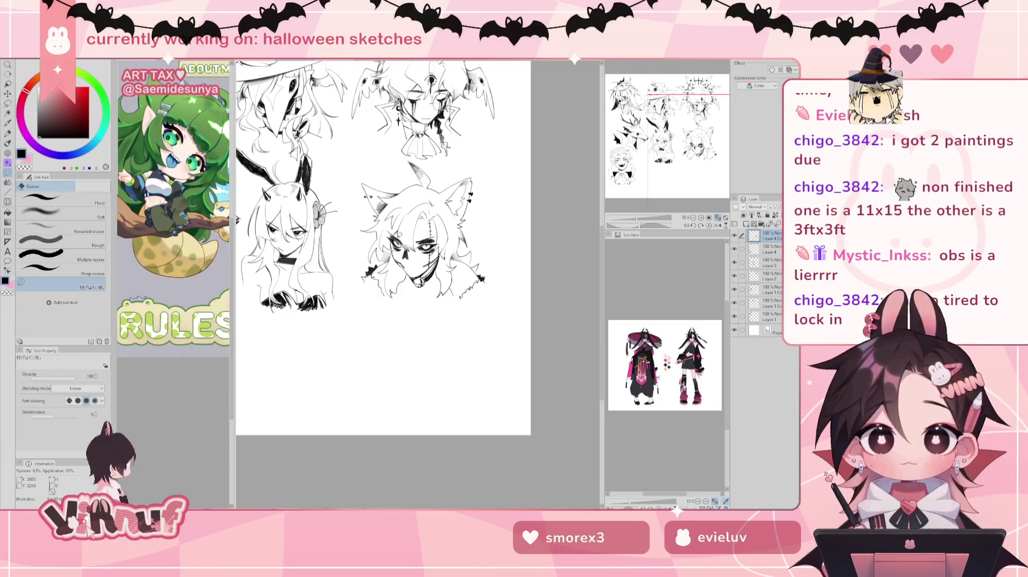
{"action": "key", "text": "b"}
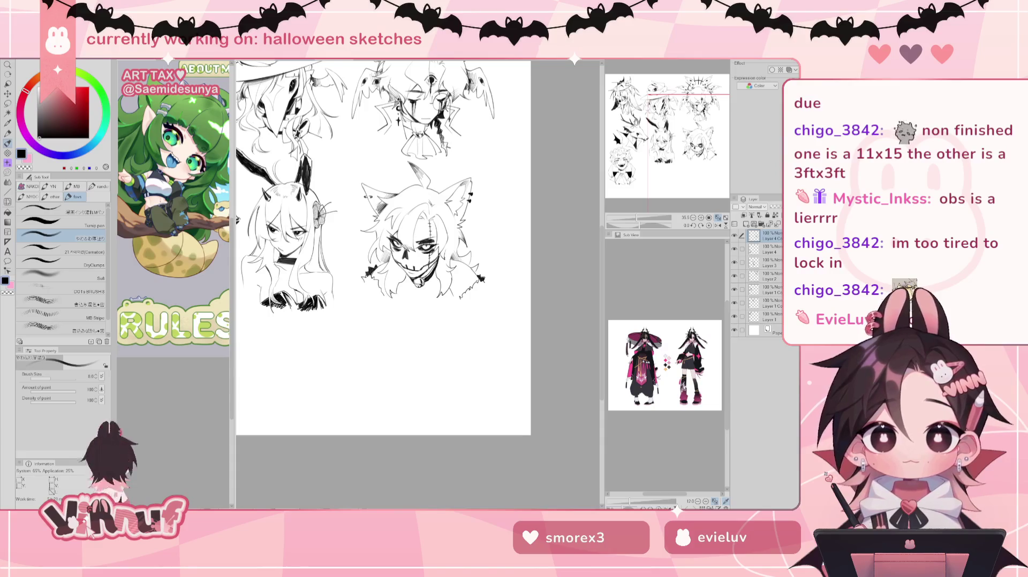
{"action": "left_click_drag", "start_coordinate": [637, 218], "coordinate": [642, 200]}
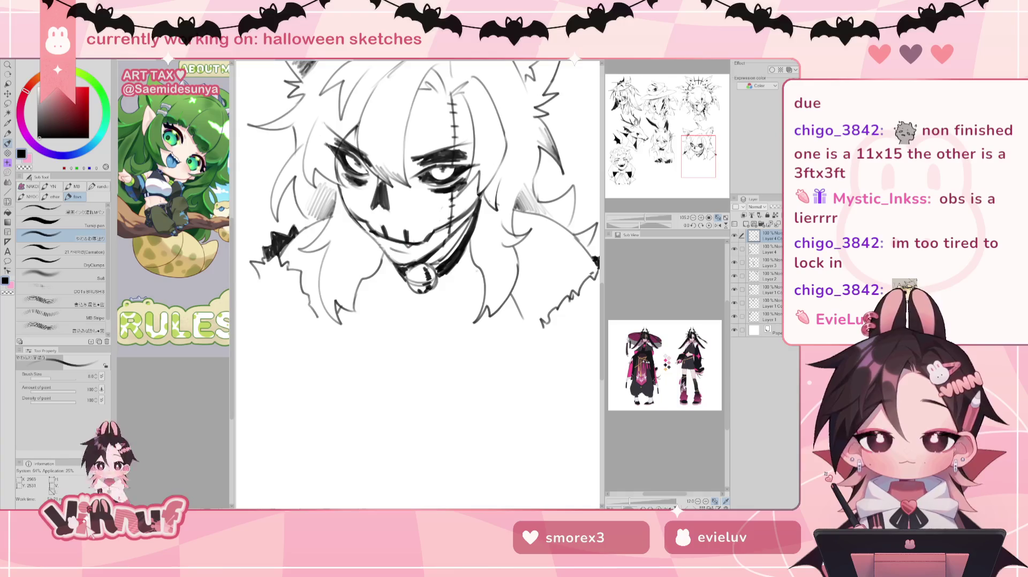
{"action": "left_click_drag", "start_coordinate": [645, 217], "coordinate": [645, 216]}
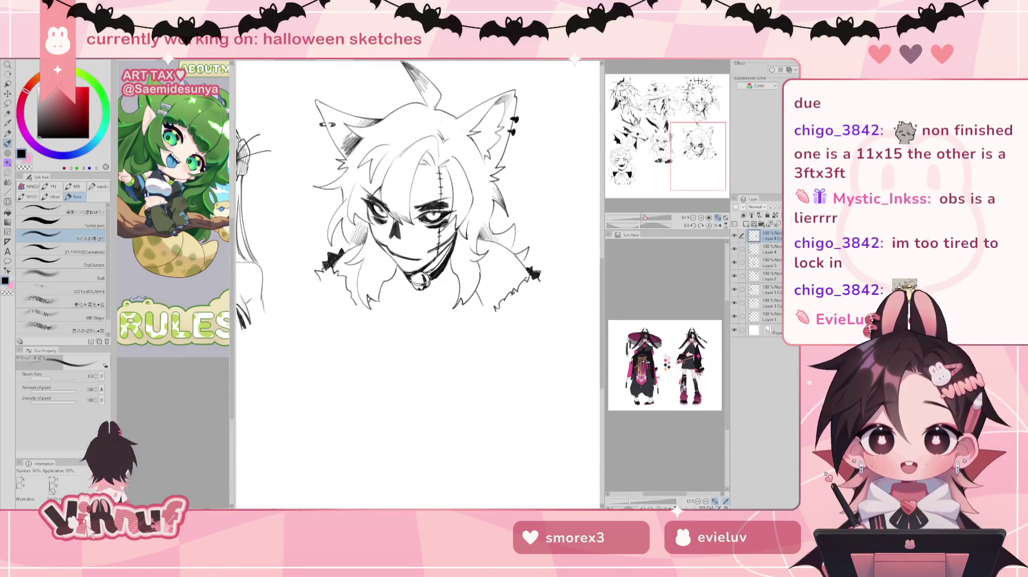
{"action": "left_click_drag", "start_coordinate": [401, 251], "coordinate": [412, 264]}
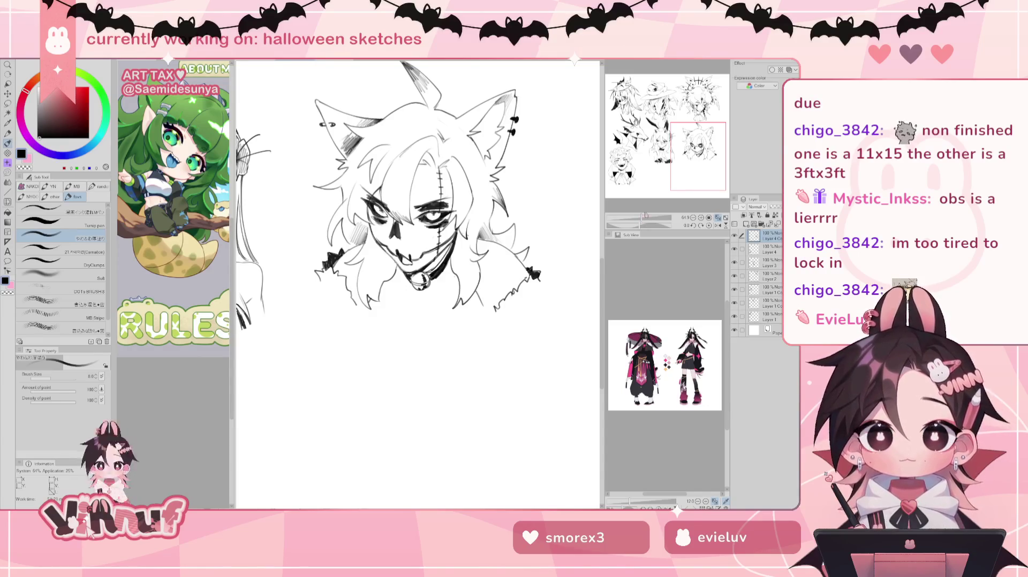
{"action": "left_click_drag", "start_coordinate": [643, 218], "coordinate": [640, 215]}
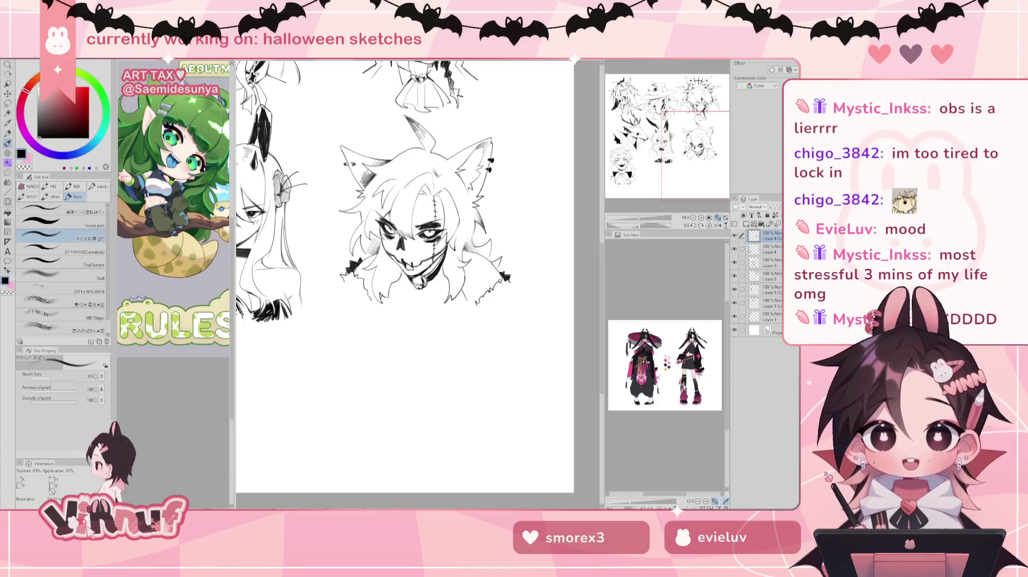
{"action": "scroll", "coordinate": [418, 268], "scroll_direction": "down", "scroll_amount": 2}
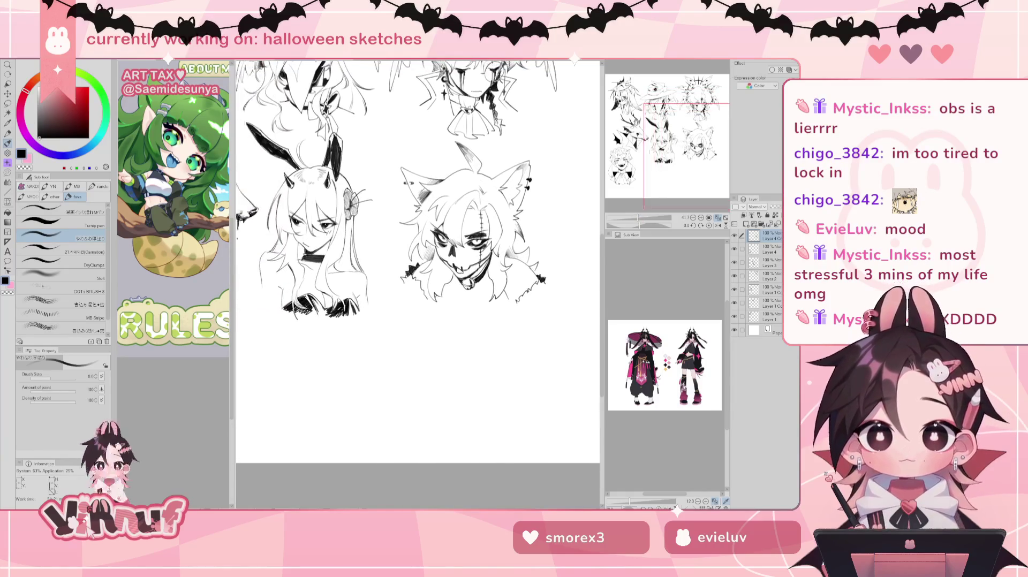
{"action": "scroll", "coordinate": [418, 267], "scroll_direction": "up", "scroll_amount": 1}
{"action": "left_click_drag", "start_coordinate": [418, 267], "coordinate": [413, 265]}
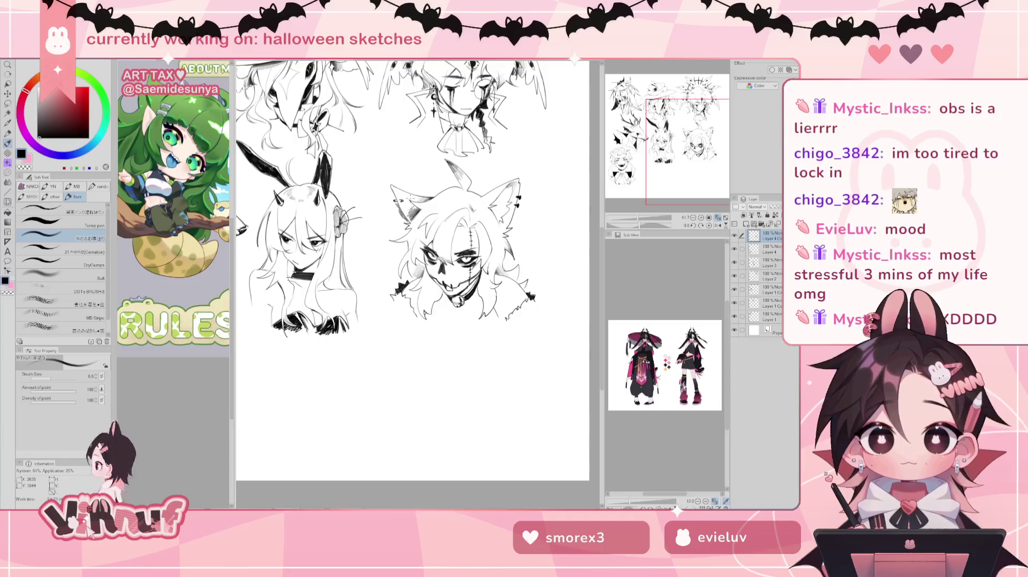
{"action": "scroll", "coordinate": [407, 214], "scroll_direction": "up", "scroll_amount": 2}
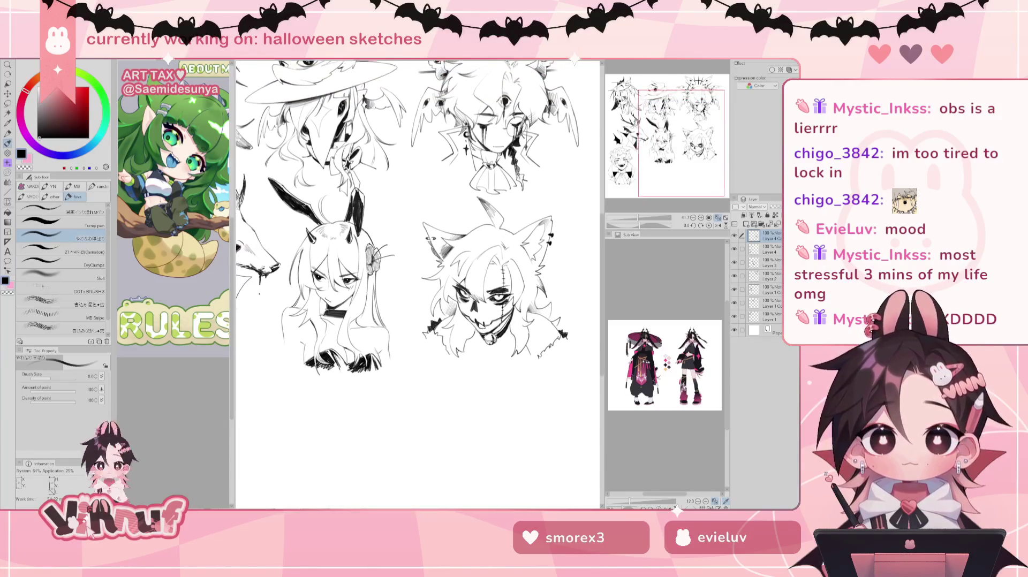
{"action": "left_click_drag", "start_coordinate": [638, 218], "coordinate": [637, 217]}
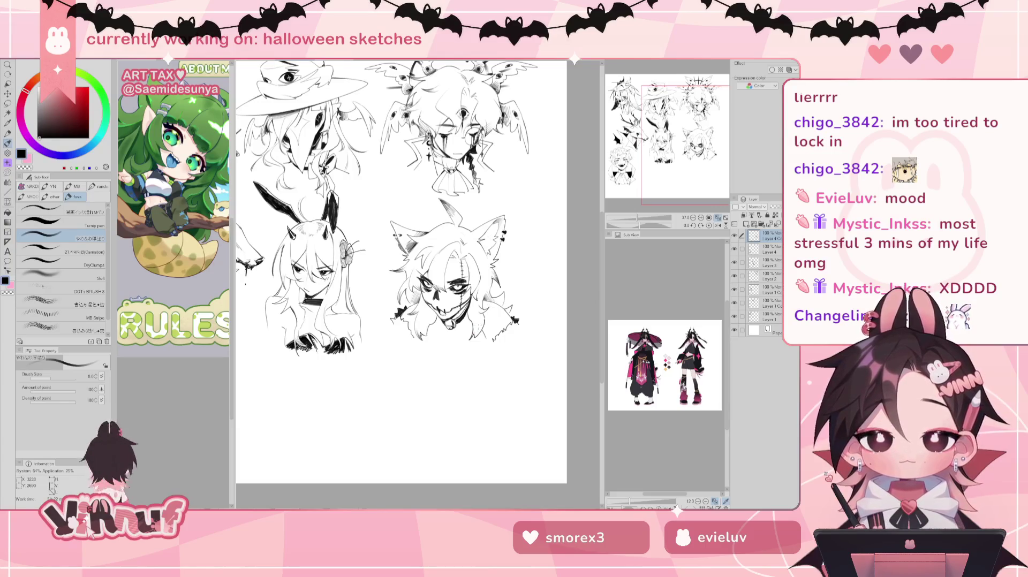
Step: Mirror the canvas view horizontally to check the sketches, then flip it back
{"action": "key", "text": "h"}
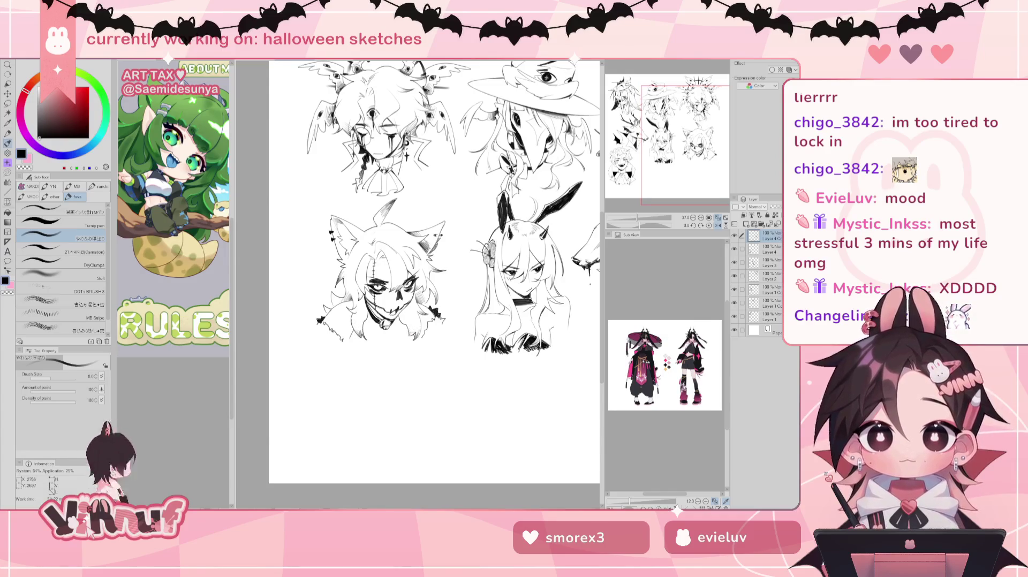
{"action": "key", "text": "h"}
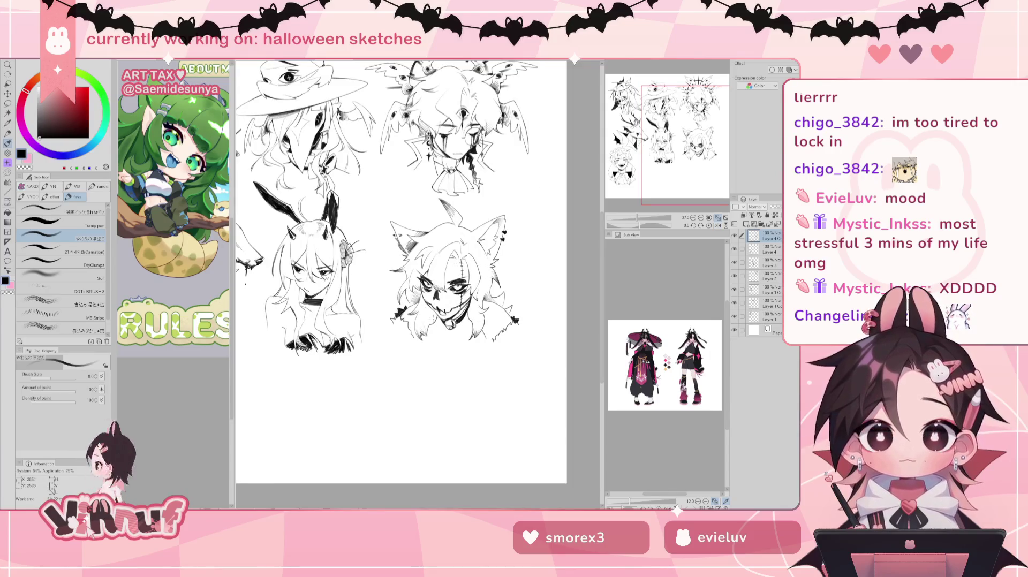
{"action": "key", "text": "e"}
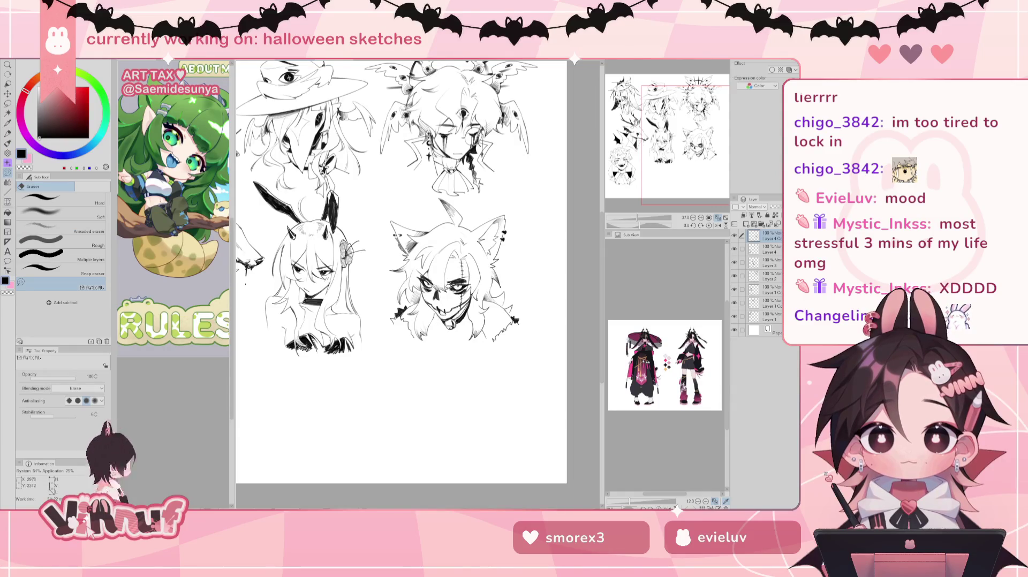
{"action": "key", "text": "p"}
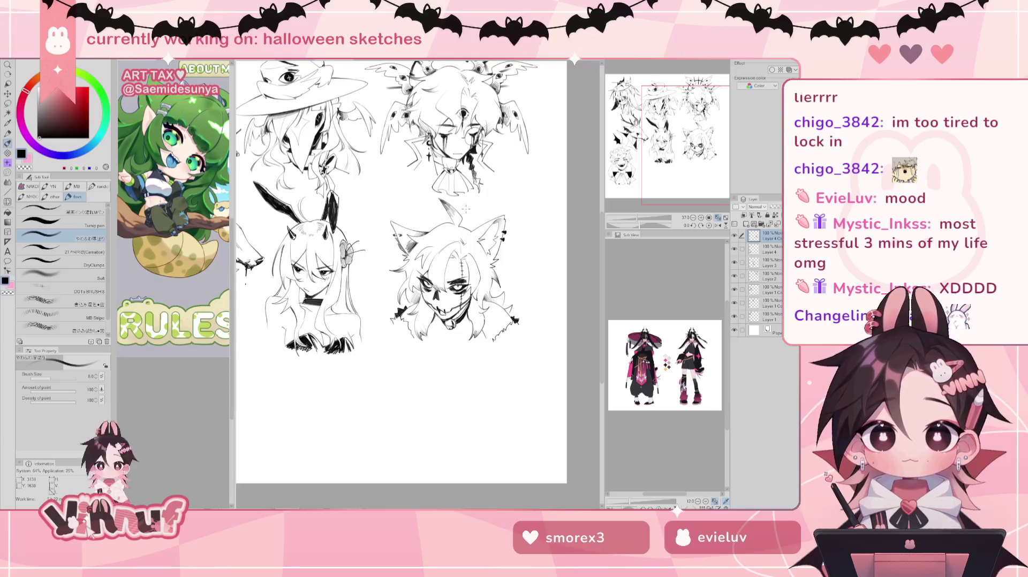
Step: Mirror-check the sketches again with Liquify selected, then restore the view fitted to the whole sheet
{"action": "key", "text": "h"}
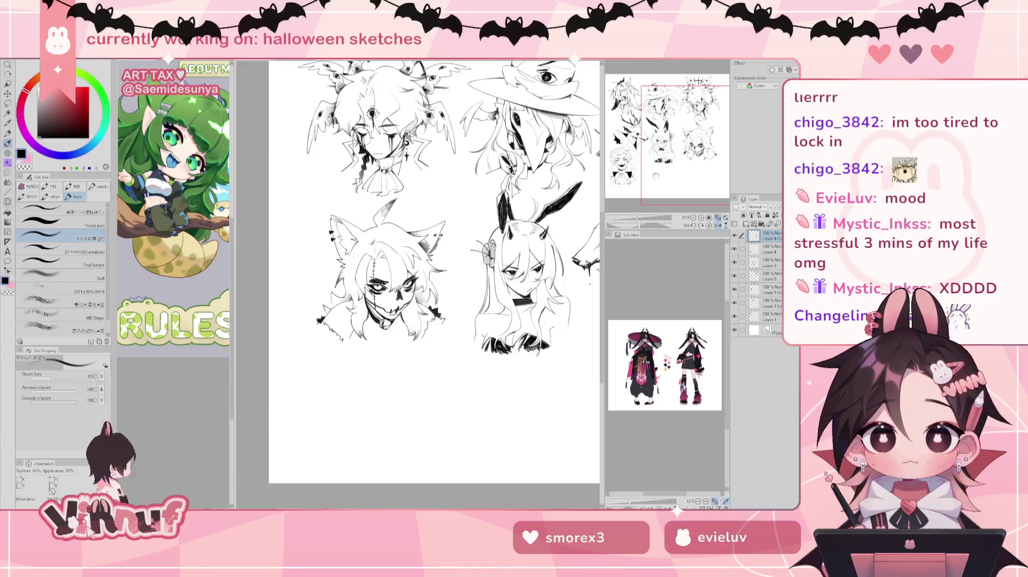
{"action": "key", "text": "h"}
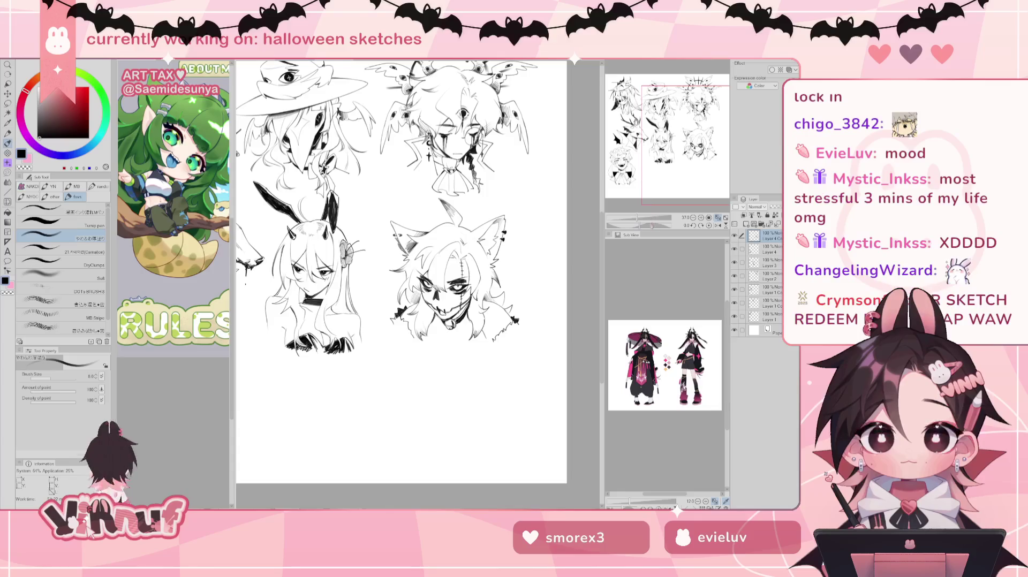
{"action": "key", "text": "j"}
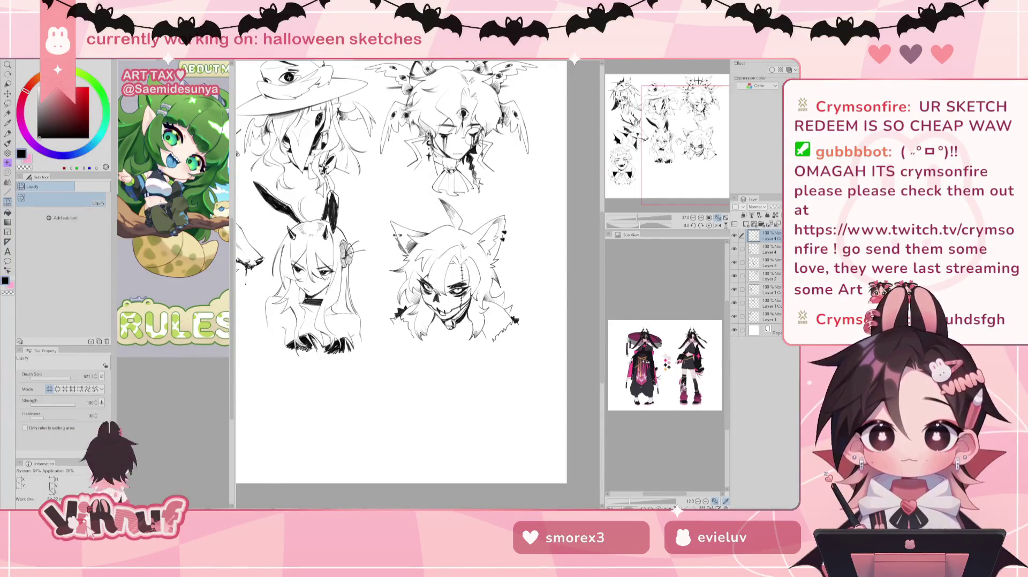
{"action": "key", "text": "h"}
{"action": "key", "text": "h"}
{"action": "key", "text": "ctrl+minus"}
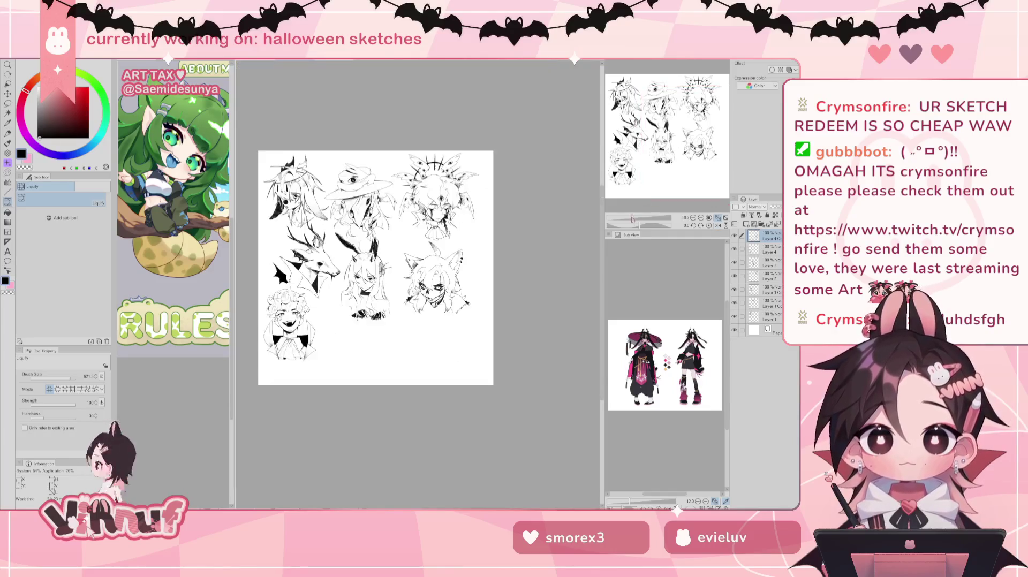
Step: Move the animal-skull sketch up toward the bunny girl and nudge the hat-wearing character right
{"action": "left_click_drag", "start_coordinate": [396, 274], "coordinate": [384, 270]}
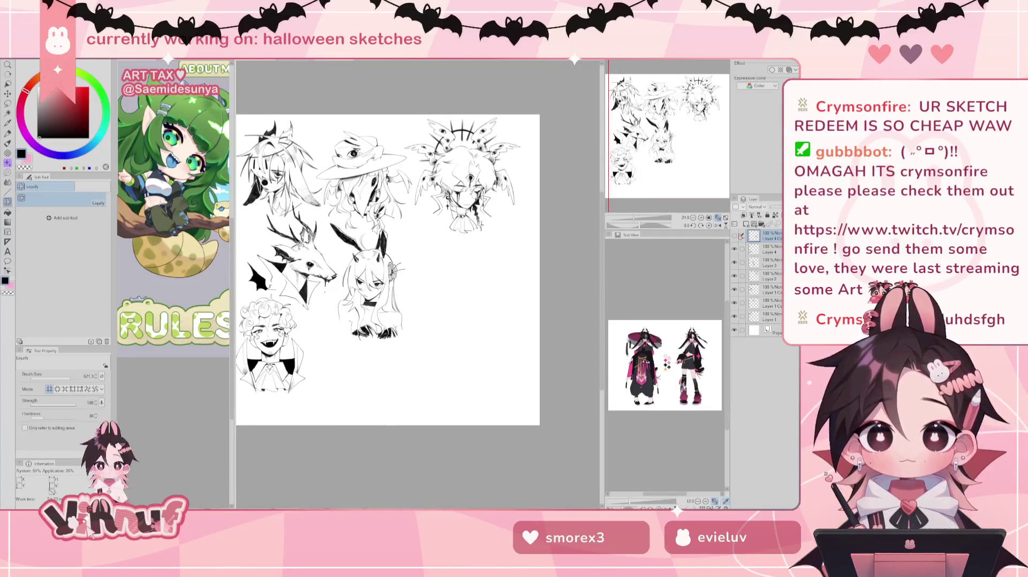
{"action": "key", "text": "k"}
{"action": "mouse_move", "coordinate": [517, 291]}
{"action": "left_mouse_down"}
{"action": "mouse_move", "coordinate": [503, 279]}
{"action": "mouse_move", "coordinate": [509, 297]}
{"action": "left_mouse_up"}
{"action": "mouse_move", "coordinate": [522, 333]}
{"action": "left_mouse_down"}
{"action": "mouse_move", "coordinate": [486, 284]}
{"action": "mouse_move", "coordinate": [519, 312]}
{"action": "left_mouse_up"}
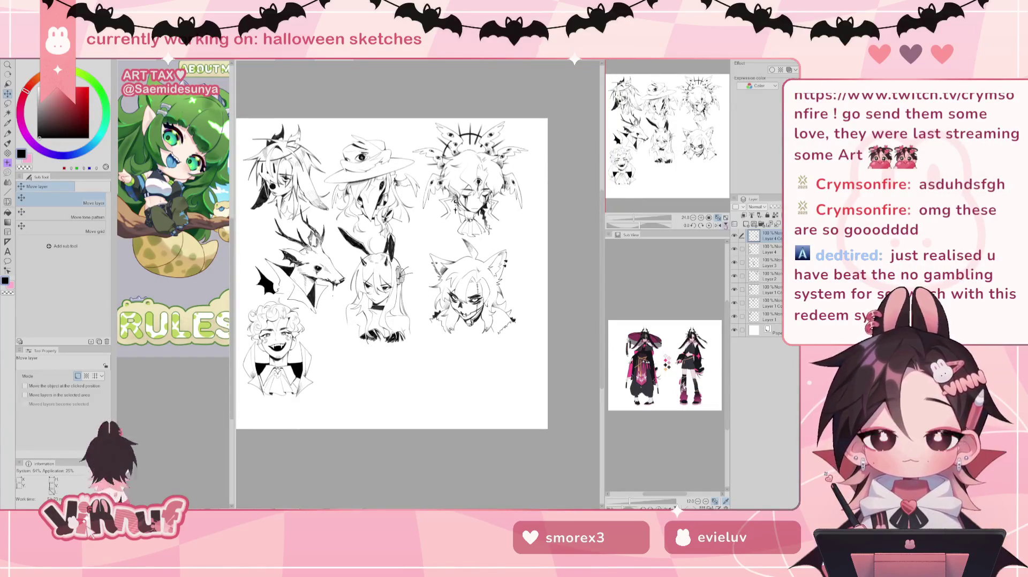
{"action": "left_click", "coordinate": [772, 302]}
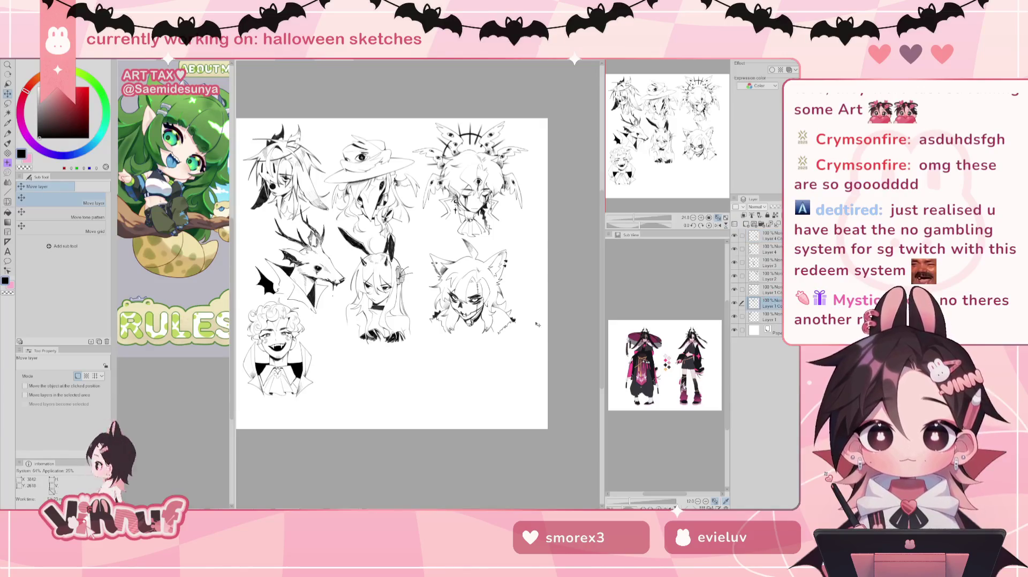
{"action": "left_click_drag", "start_coordinate": [536, 326], "coordinate": [539, 326]}
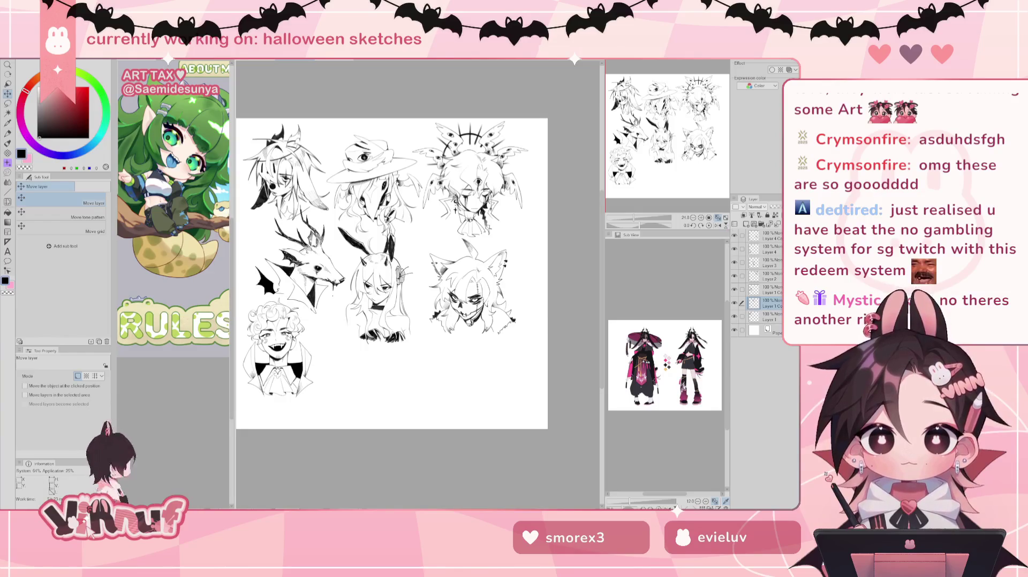
Step: Move the wolf-eared skull head down to the sheet's lower-right corner
{"action": "left_click_drag", "start_coordinate": [702, 174], "coordinate": [686, 145]}
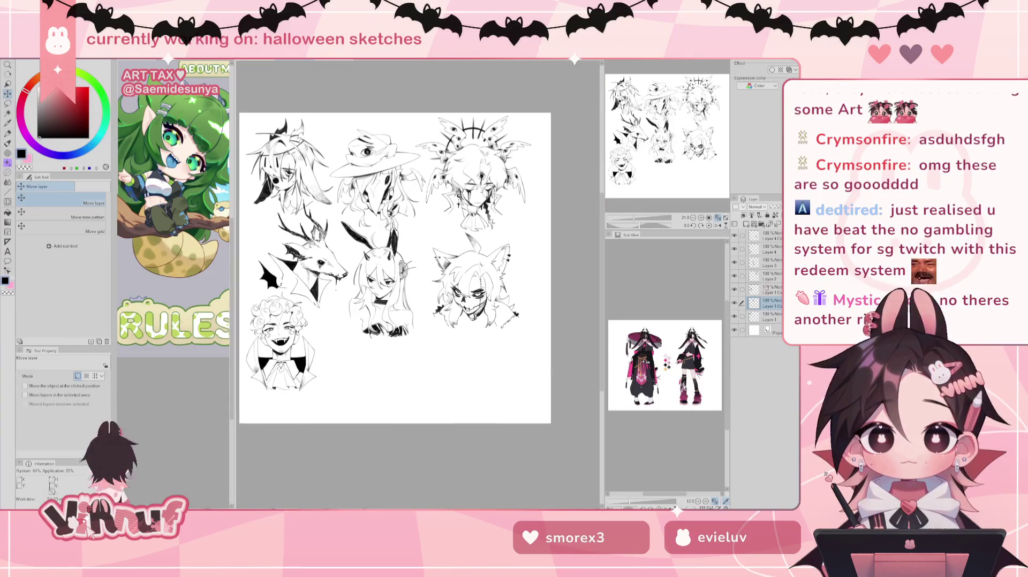
{"action": "left_click", "coordinate": [770, 250]}
{"action": "left_click", "coordinate": [770, 235]}
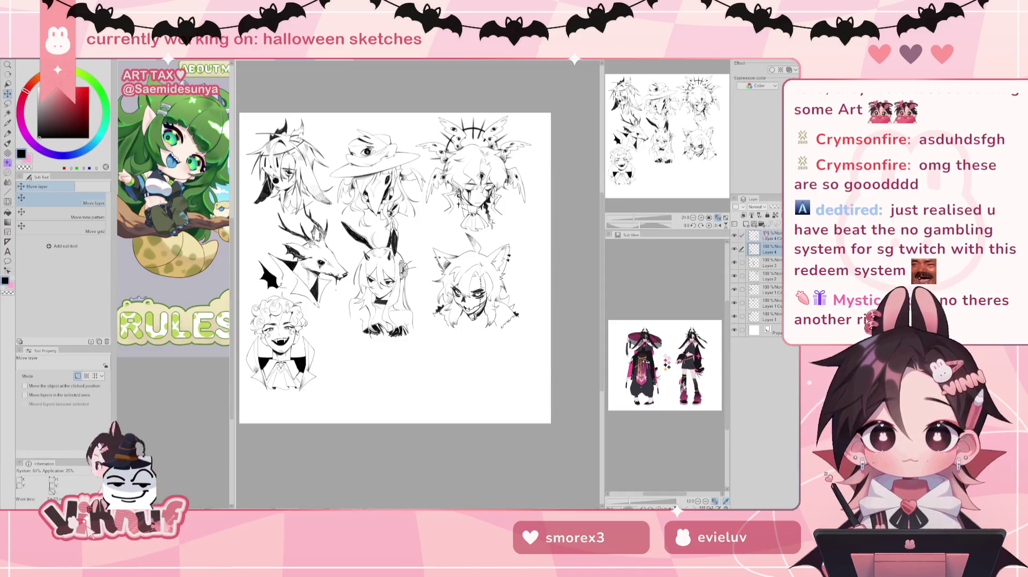
{"action": "mouse_move", "coordinate": [533, 321]}
{"action": "left_mouse_down"}
{"action": "mouse_move", "coordinate": [556, 322]}
{"action": "mouse_move", "coordinate": [549, 420]}
{"action": "mouse_move", "coordinate": [552, 410]}
{"action": "left_mouse_up"}
{"action": "mouse_move", "coordinate": [279, 343]}
{"action": "left_mouse_down"}
{"action": "mouse_move", "coordinate": [476, 274]}
{"action": "mouse_move", "coordinate": [512, 305]}
{"action": "mouse_move", "coordinate": [346, 383]}
{"action": "left_mouse_up"}
{"action": "scroll", "coordinate": [476, 274], "scroll_direction": "right", "scroll_amount": 5}
{"action": "scroll", "coordinate": [476, 273], "scroll_direction": "left", "scroll_amount": 2}
{"action": "scroll", "coordinate": [482, 283], "scroll_direction": "left", "scroll_amount": 3}
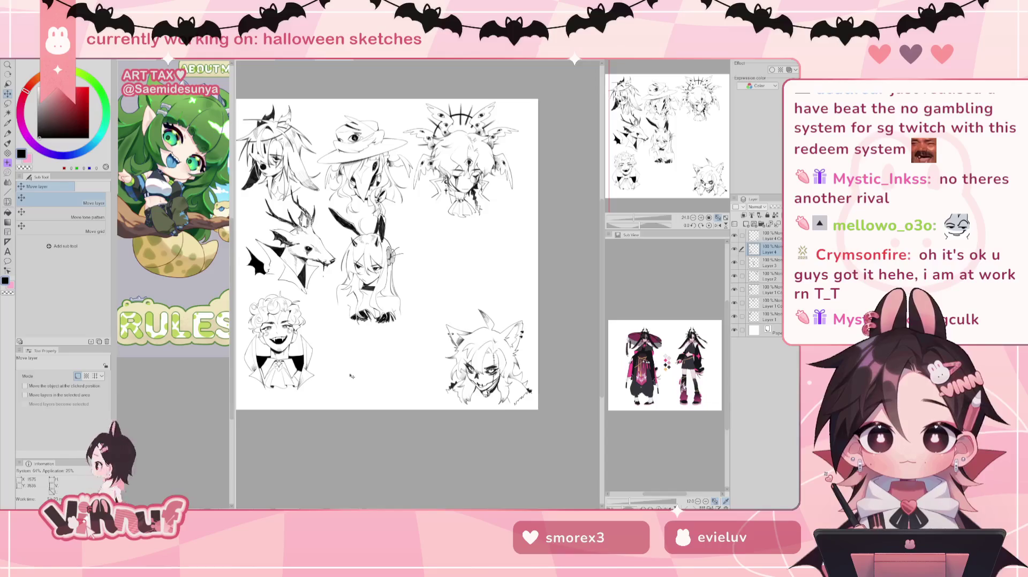
Step: Reposition the curly-haired vampire sketch in the lower left and confirm its transform
{"action": "scroll", "coordinate": [413, 384], "scroll_direction": "left", "scroll_amount": 1}
{"action": "left_click_drag", "start_coordinate": [413, 385], "coordinate": [465, 332]}
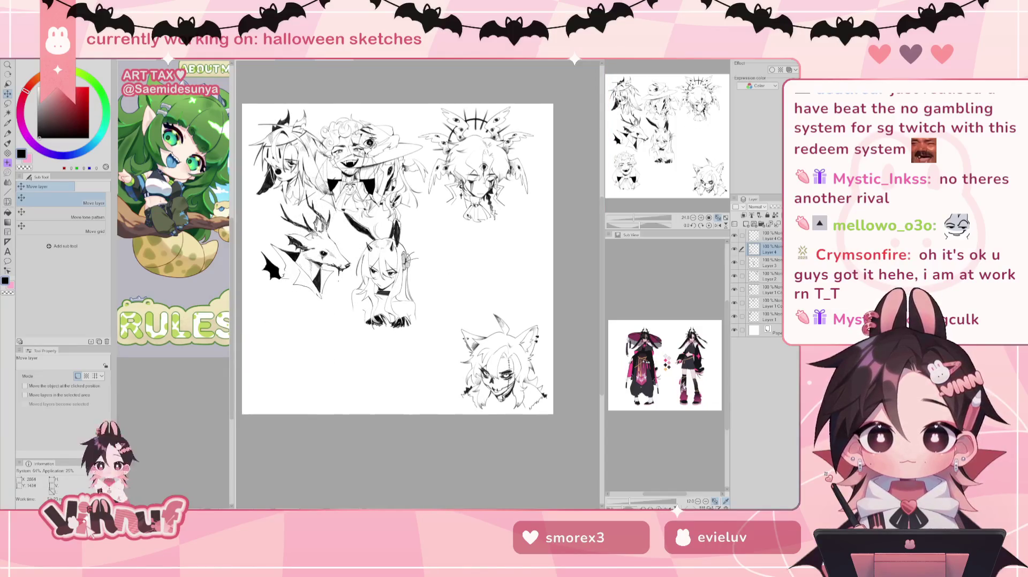
{"action": "key", "text": "ctrl+t"}
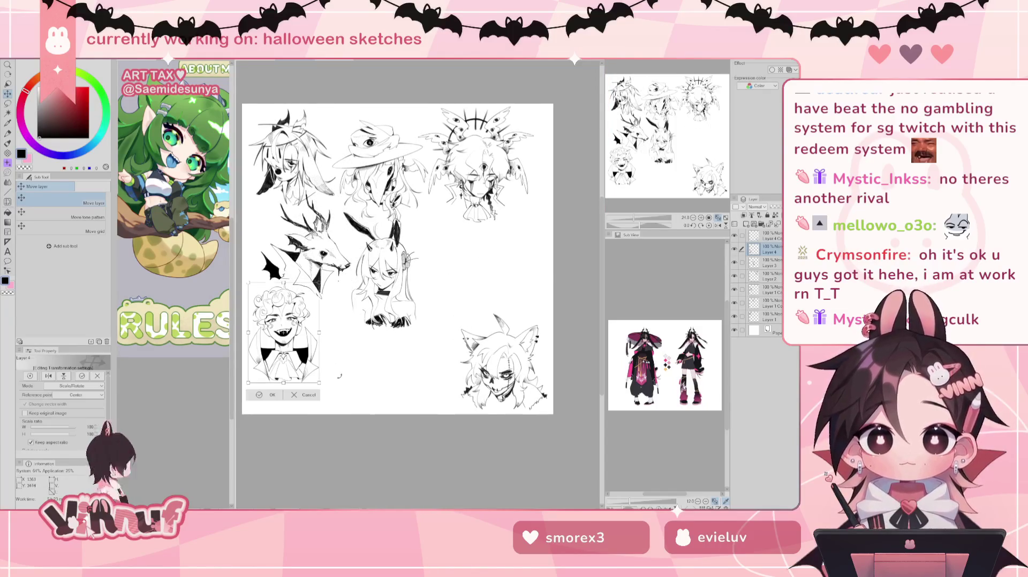
{"action": "left_click", "coordinate": [275, 401]}
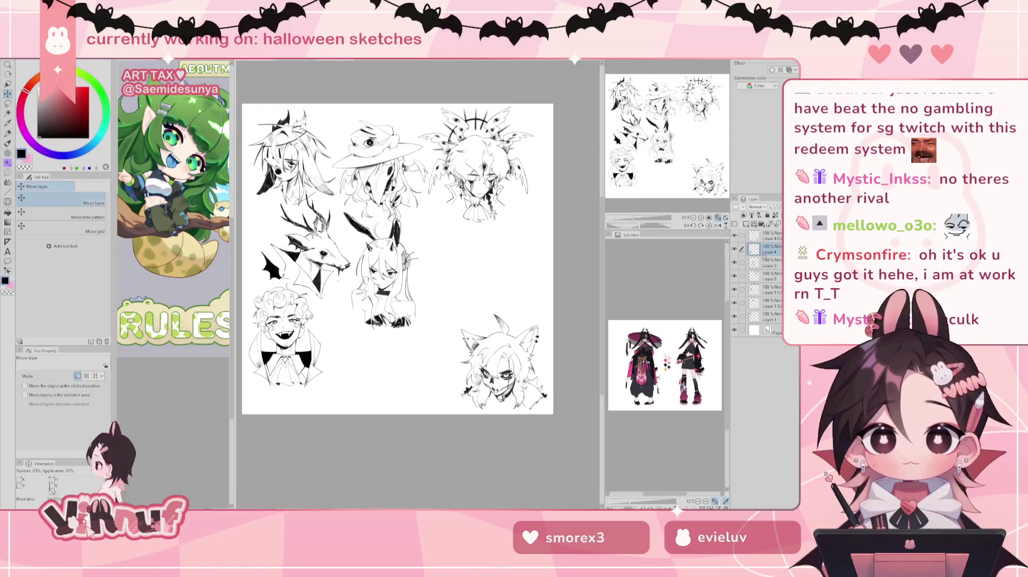
Step: Lower the bunny-girl sketch on Layer 3 slightly to even the spacing
{"action": "left_click", "coordinate": [772, 264]}
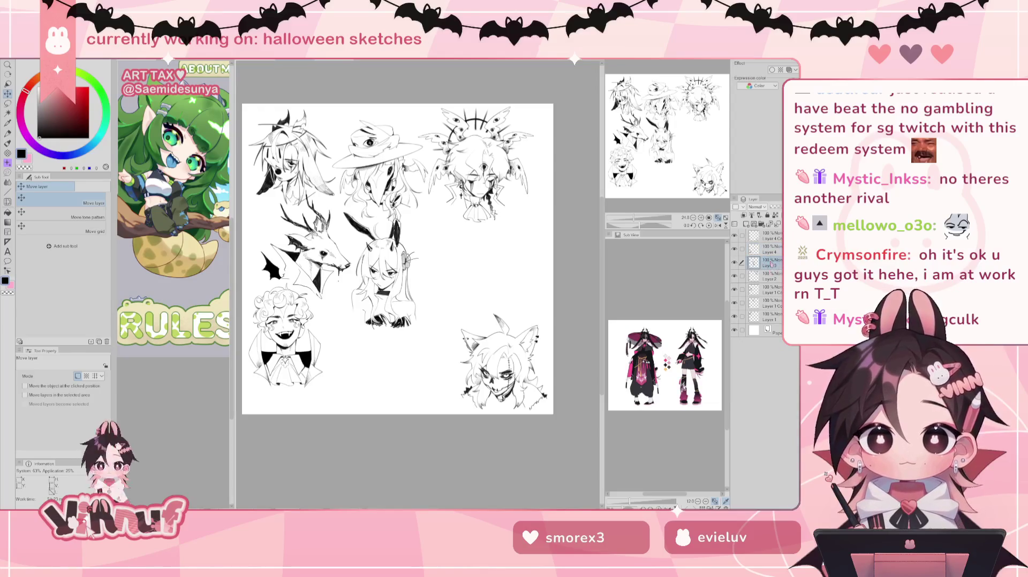
{"action": "mouse_move", "coordinate": [471, 341]}
{"action": "left_mouse_down"}
{"action": "mouse_move", "coordinate": [469, 352]}
{"action": "mouse_move", "coordinate": [466, 340]}
{"action": "left_mouse_up"}
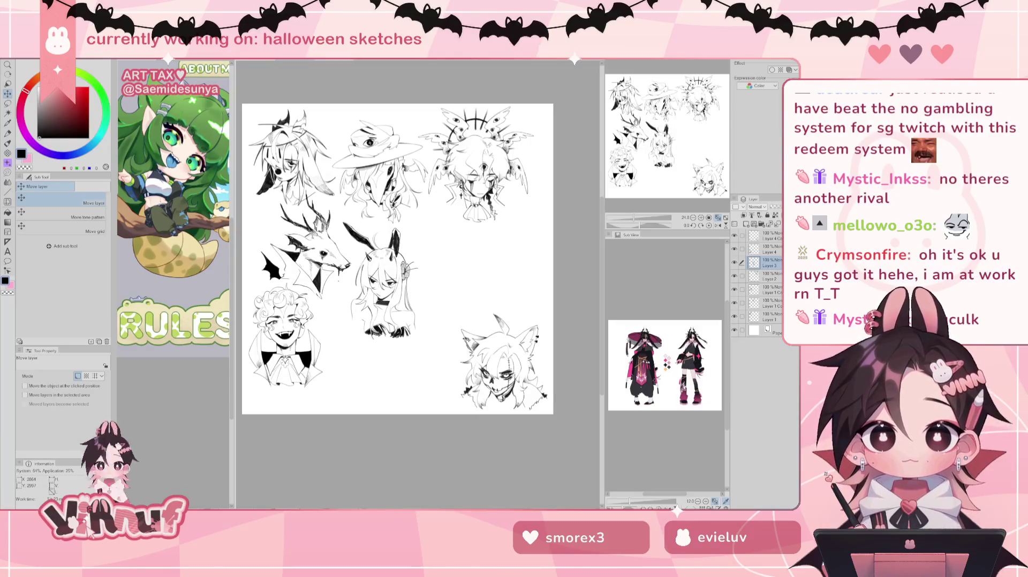
{"action": "left_click_drag", "start_coordinate": [529, 332], "coordinate": [529, 335]}
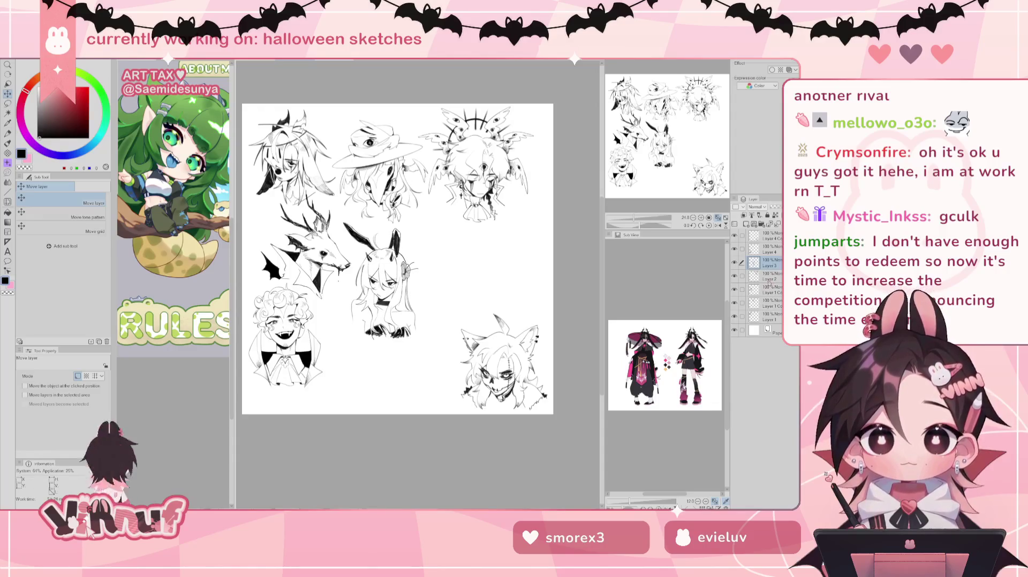